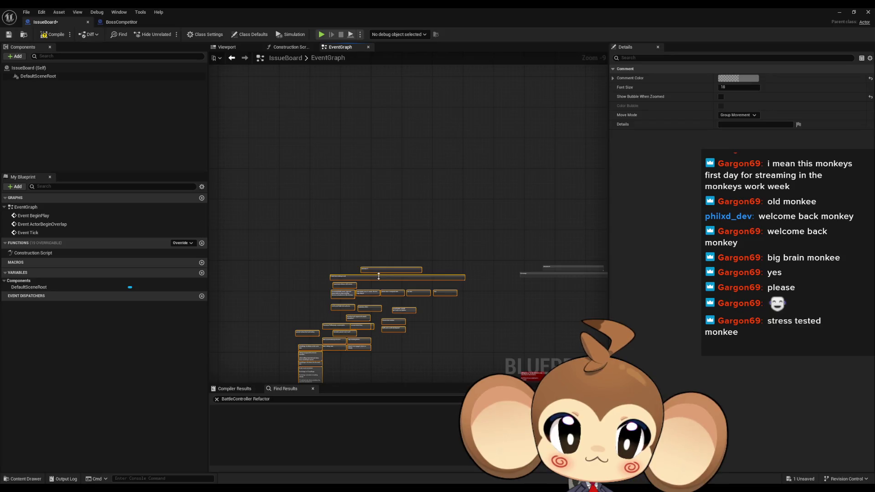
# Step: Shift the planning-note group up and left, deselect it, and zoom in on the notes
pyautogui.moveTo(378, 276)
pyautogui.mouseDown()
pyautogui.moveTo(362, 149)
pyautogui.moveTo(347, 118)
pyautogui.mouseUp()
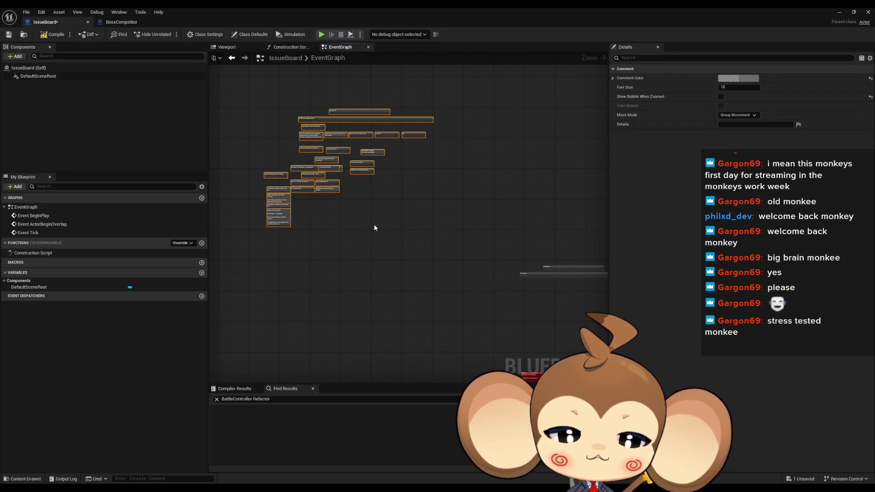
pyautogui.click(375, 228)
pyautogui.scroll(4, 372, 258)
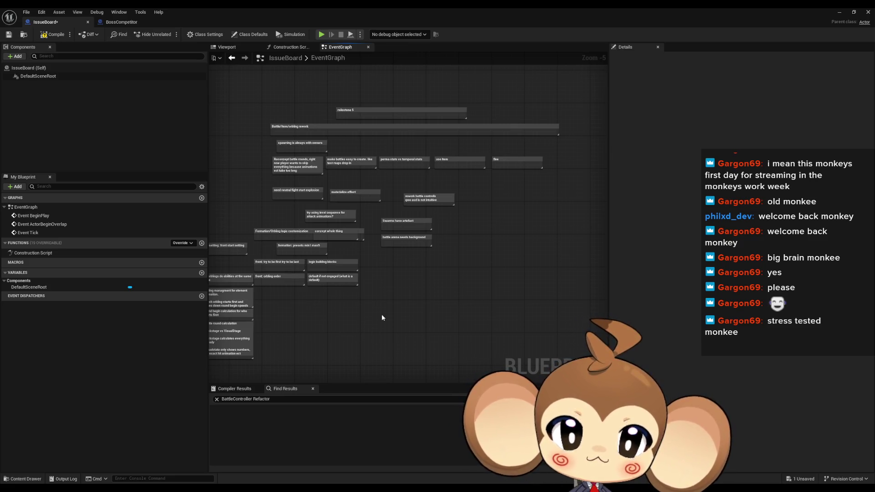
pyautogui.scroll(3, 377, 311)
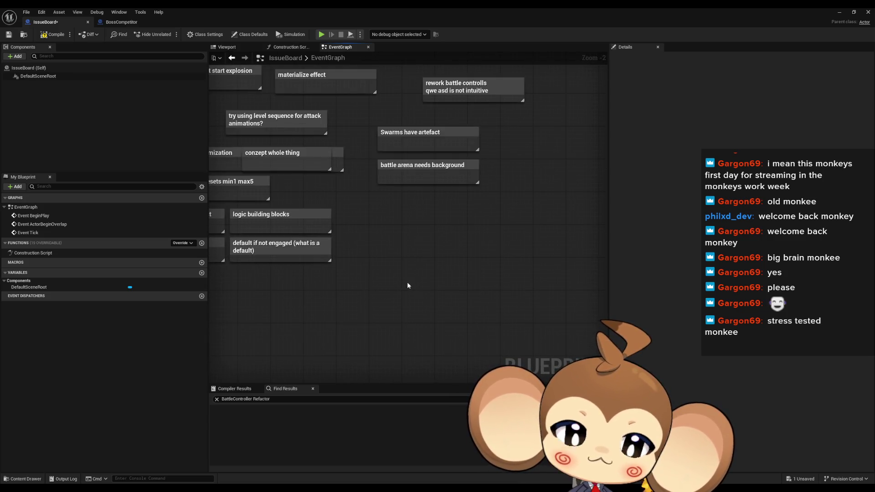
# Step: Add 'Battle controller phases' and 'create and prepare' comment notes, moving 'create and prepare' left
pyautogui.write('Battle c')
pyautogui.write('Battle ')
pyautogui.write('con')
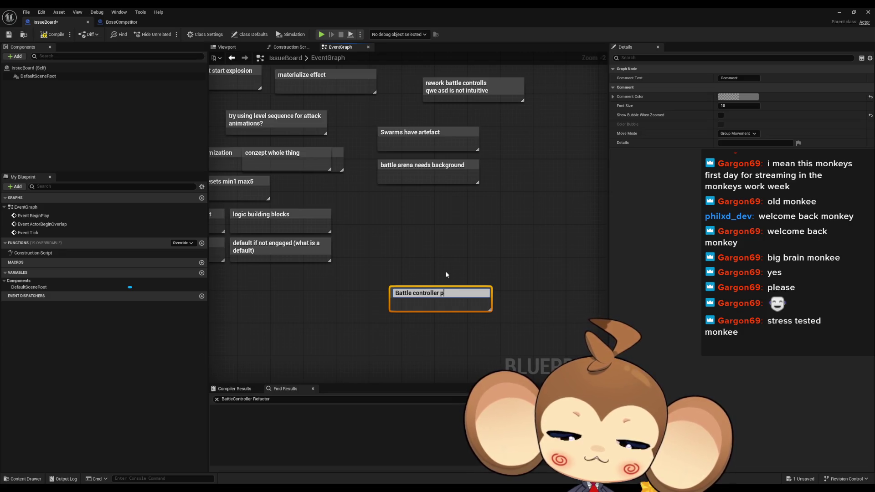
pyautogui.write('se')
pyautogui.press('Return')
pyautogui.click(392, 325)
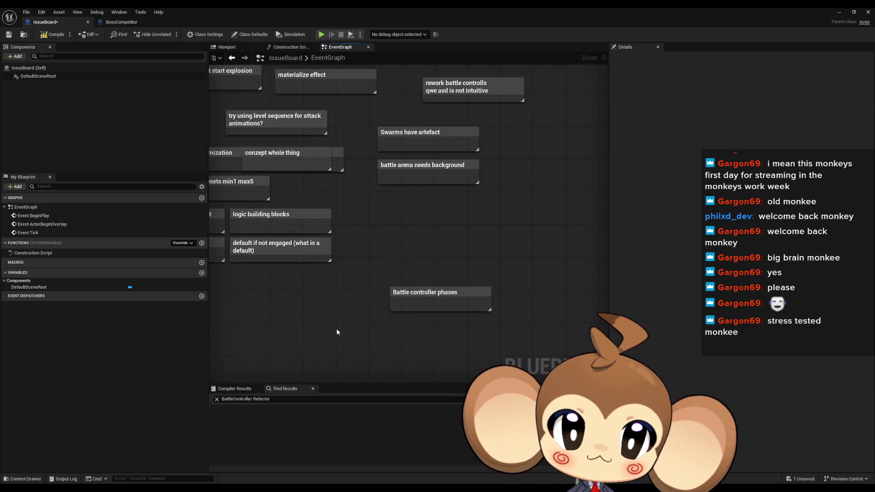
pyautogui.write('ccreate and pre')
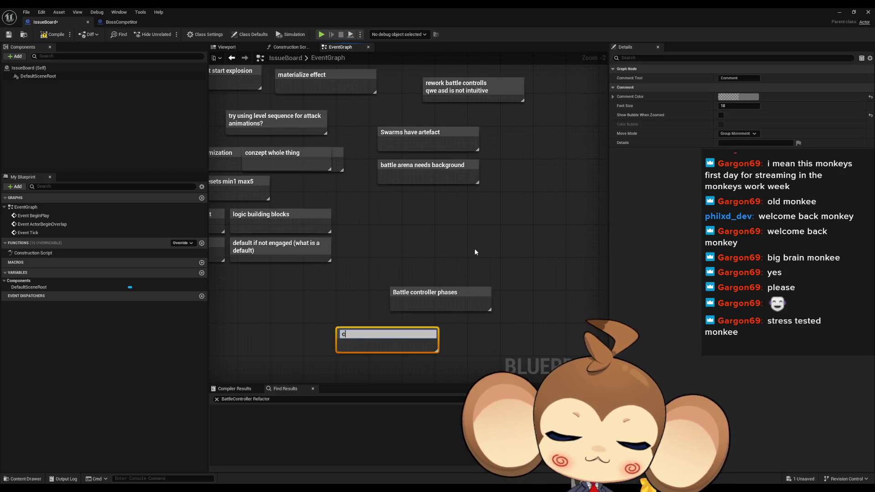
pyautogui.write('pare')
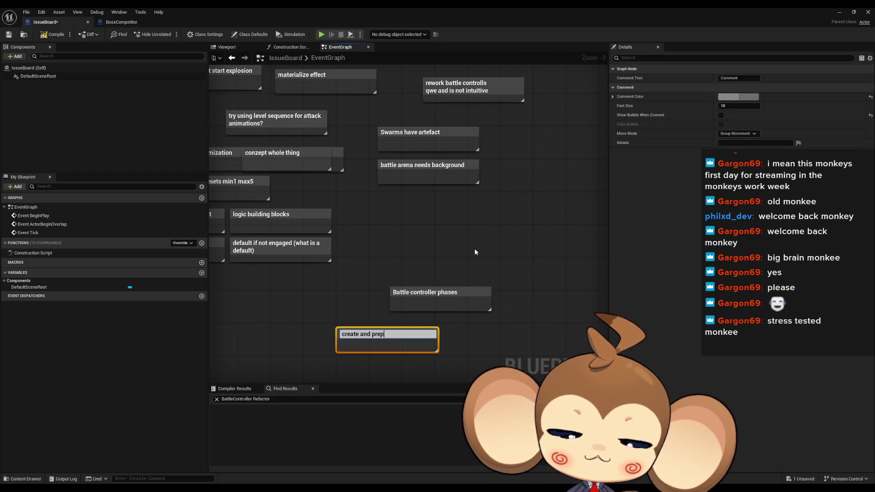
pyautogui.press('Return')
pyautogui.moveTo(401, 331); pyautogui.dragTo(365, 326)
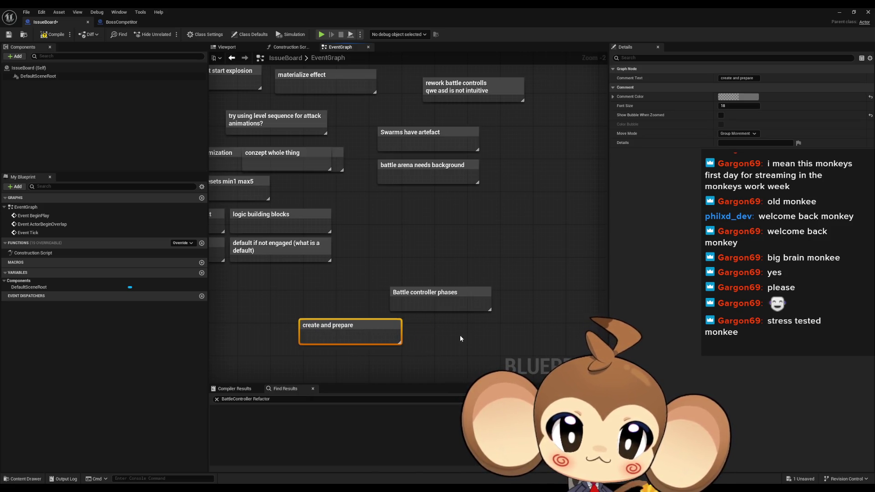
pyautogui.click(384, 299)
# Step: Add a 'battle intro' note with 'animations dialogue ect?' beneath it
pyautogui.press('c')
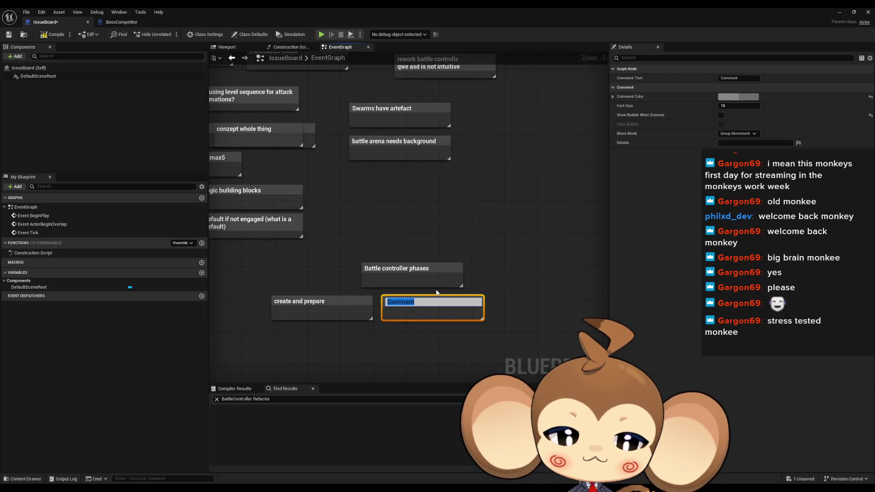
pyautogui.write('battle intro')
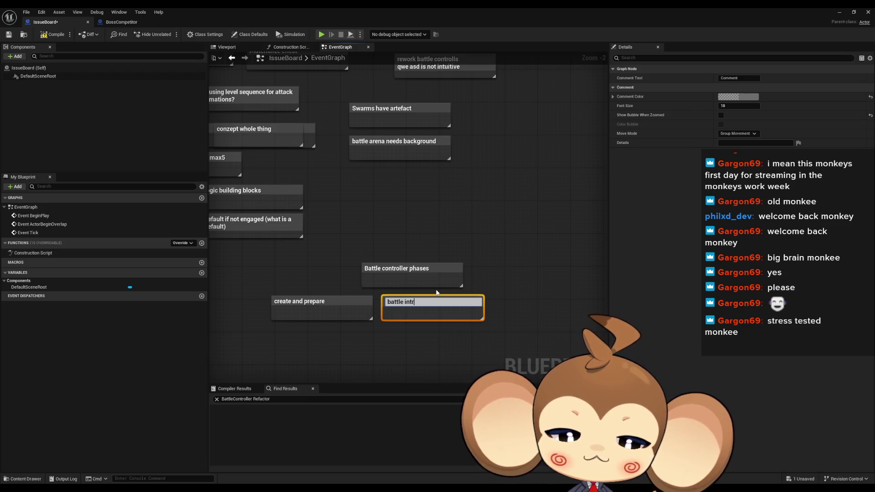
pyautogui.press('Return')
pyautogui.moveTo(415, 299); pyautogui.dragTo(411, 299)
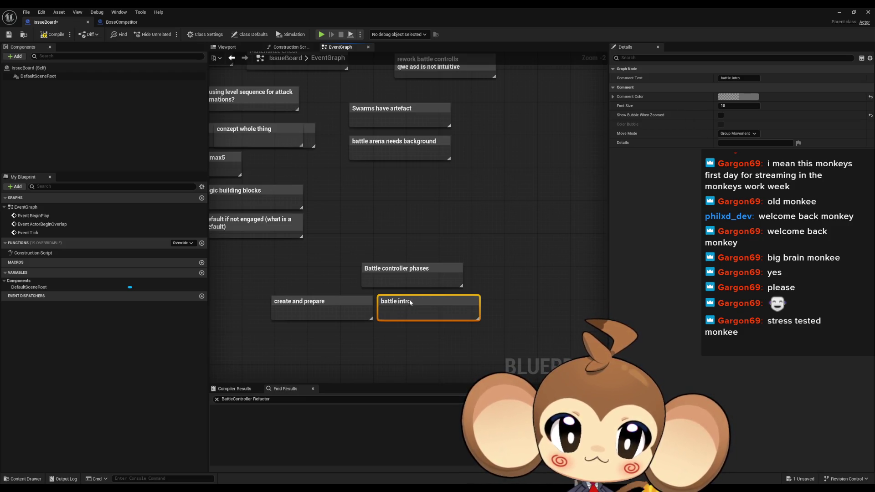
pyautogui.click(408, 337)
pyautogui.press('c')
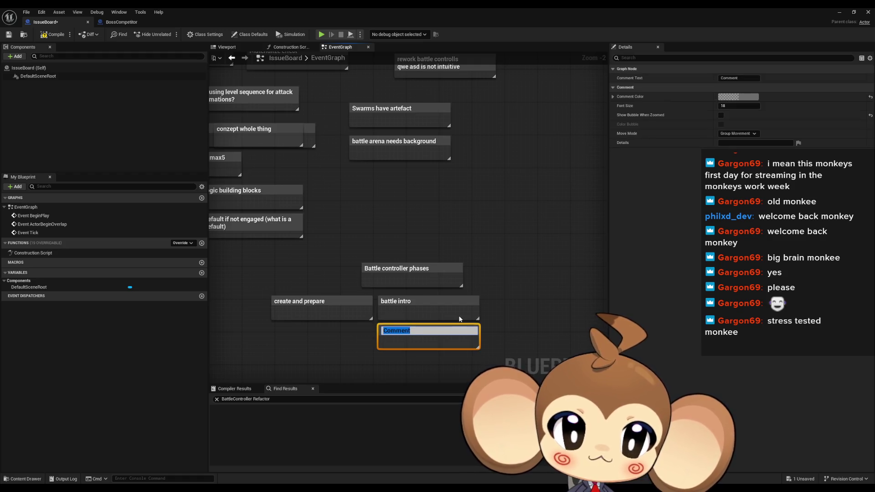
pyautogui.write('animations dialogue ect?')
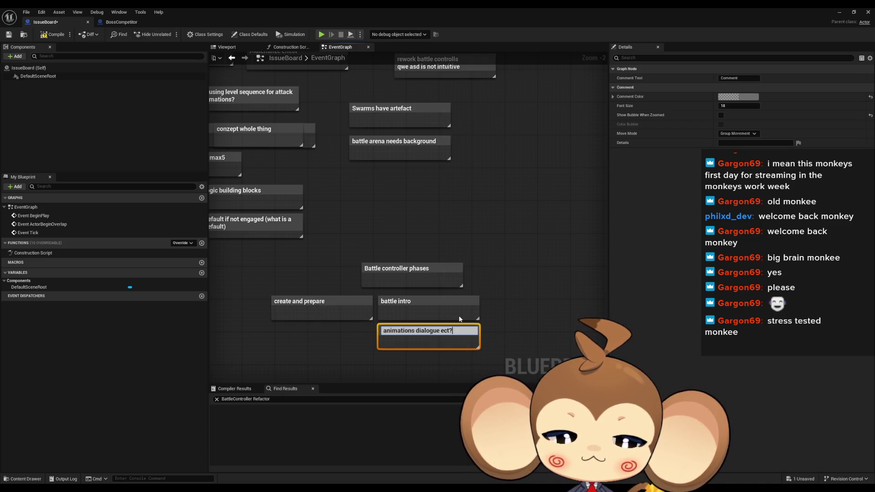
pyautogui.press('Return')
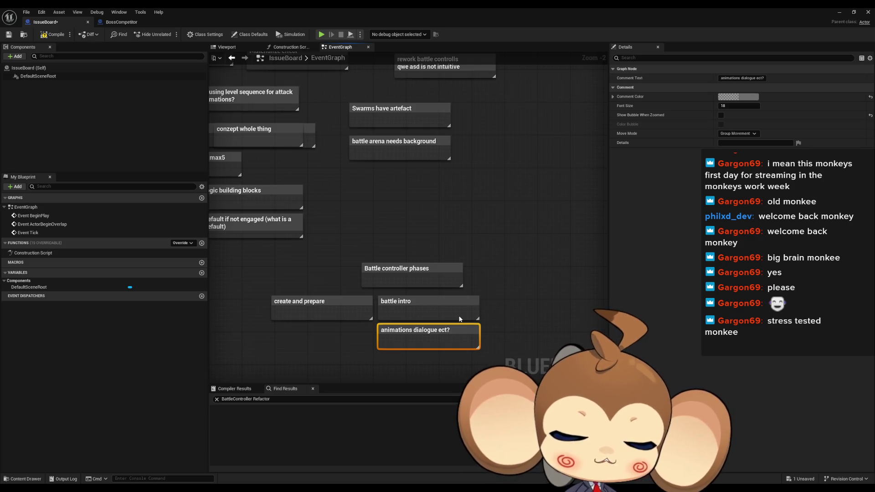
pyautogui.moveTo(459, 319); pyautogui.dragTo(433, 263)
# Step: Add a 'cameras and level sequences' note under the animations note
pyautogui.click(495, 261)
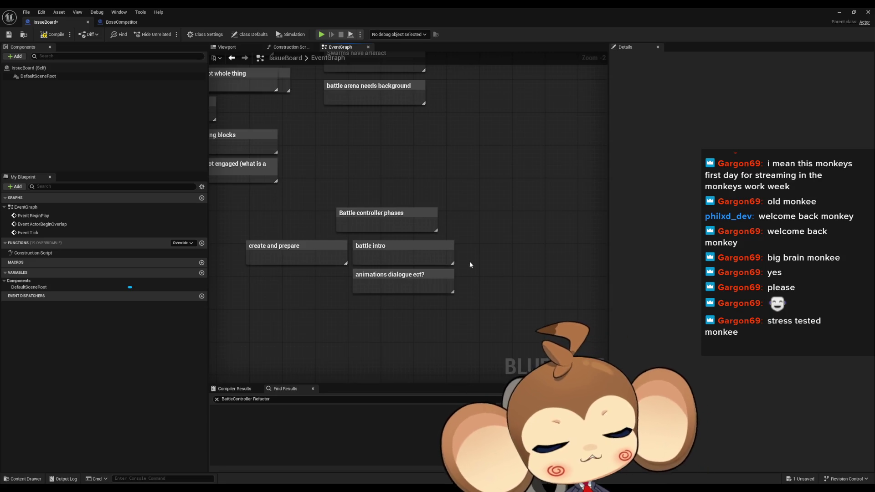
pyautogui.moveTo(506, 268); pyautogui.dragTo(482, 270)
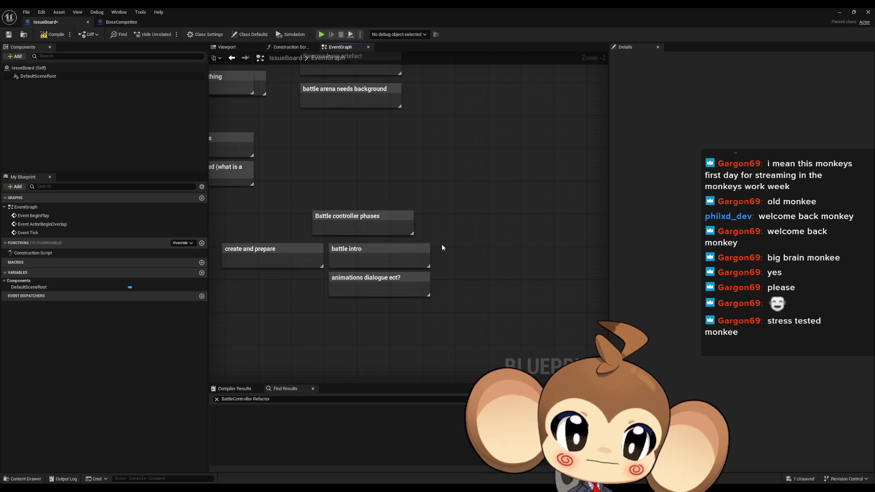
pyautogui.moveTo(441, 247); pyautogui.dragTo(432, 247)
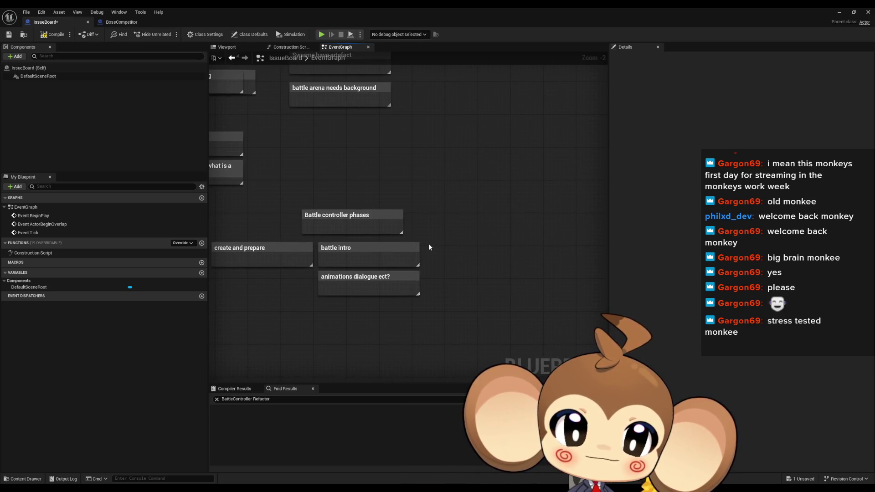
pyautogui.write('ccamera')
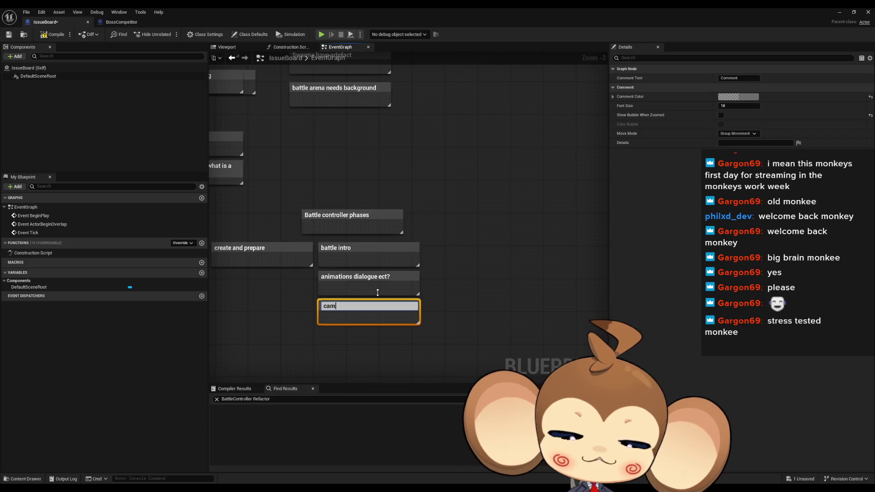
pyautogui.write('s and')
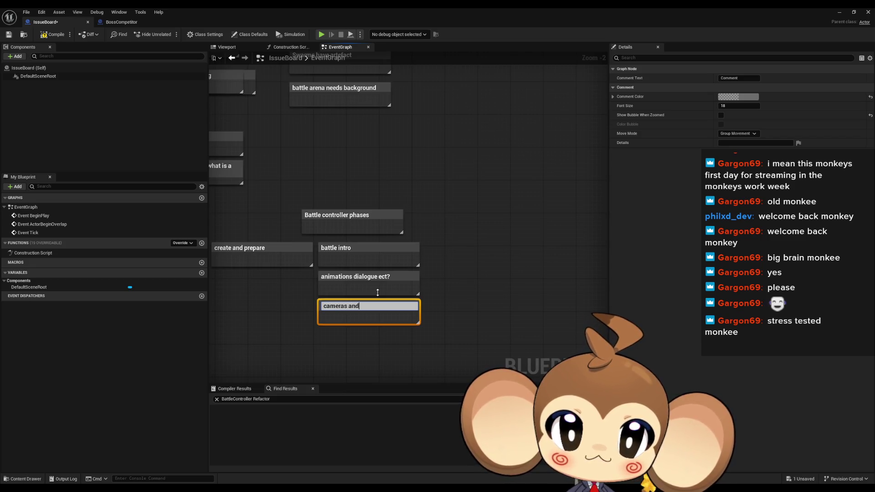
pyautogui.write(' lev')
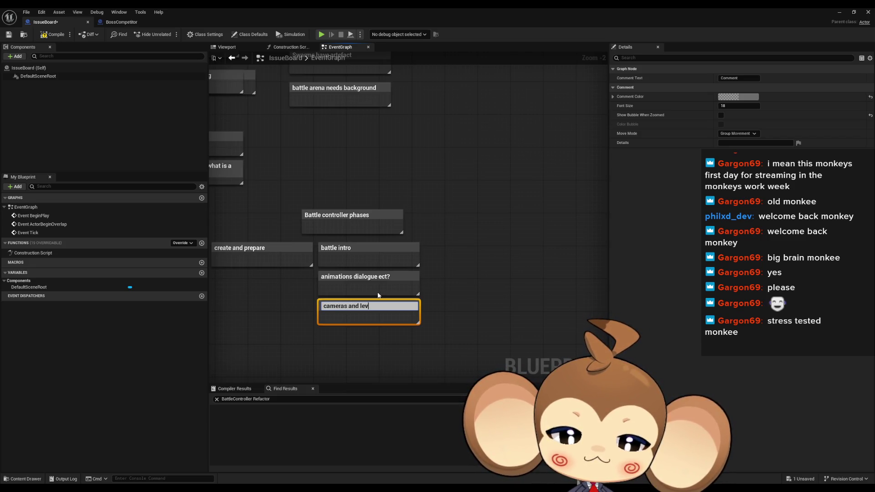
pyautogui.write('el sequences')
pyautogui.press('Return')
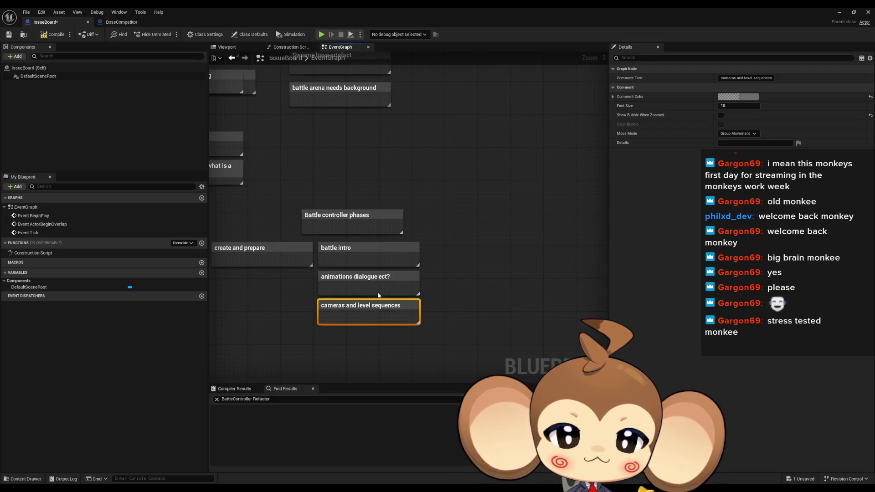
# Step: Add a 'battle reward screen vs no reward screen' note and move it to the right
pyautogui.click(378, 294)
pyautogui.click(461, 242)
pyautogui.press('c')
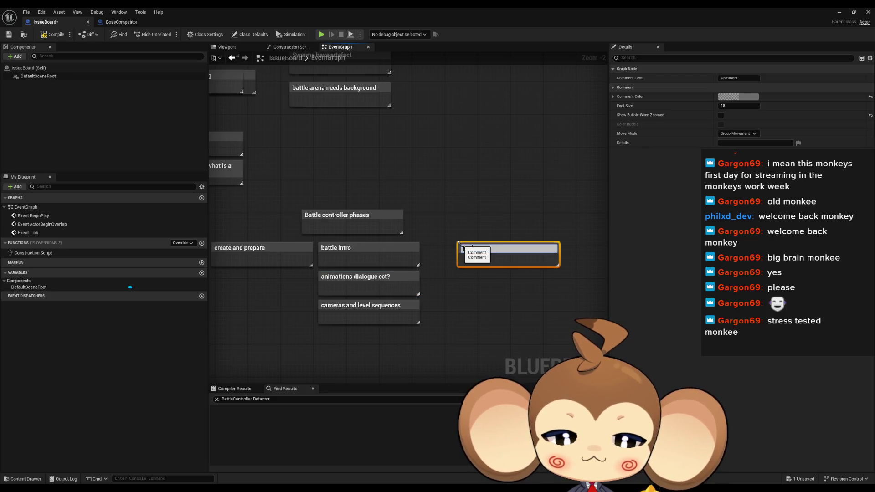
pyautogui.write('d screen v')
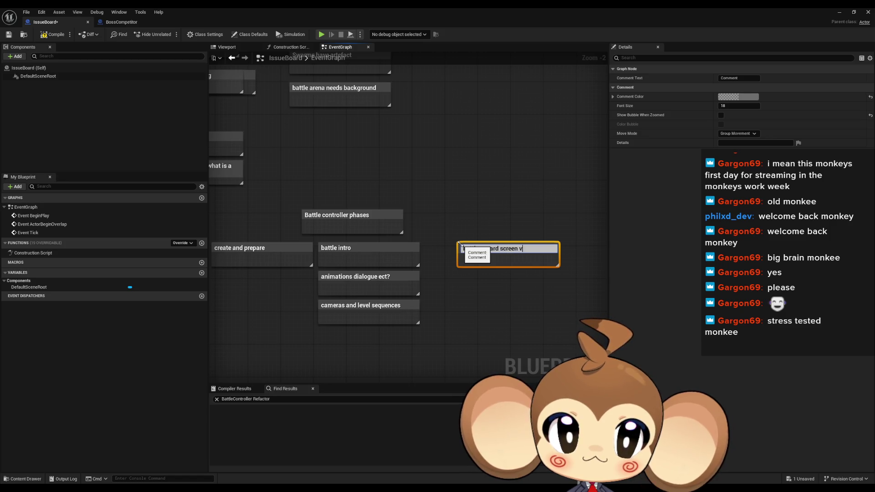
pyautogui.write('s no reward')
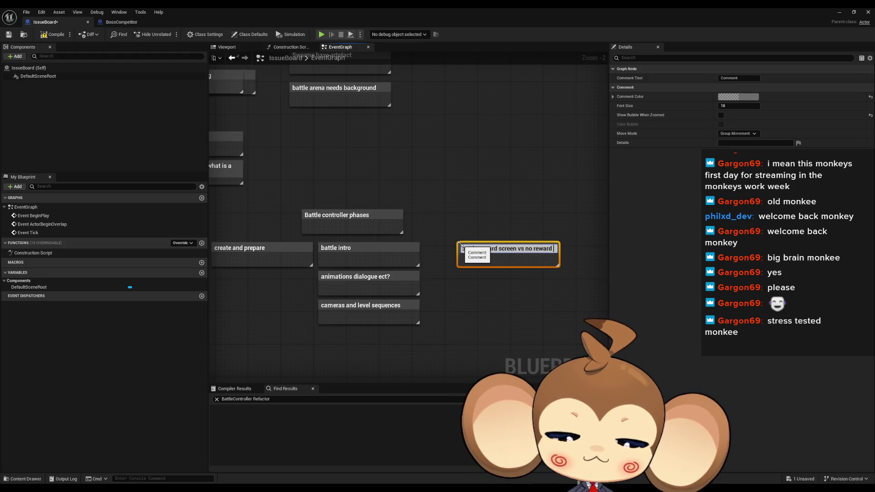
pyautogui.press('Return')
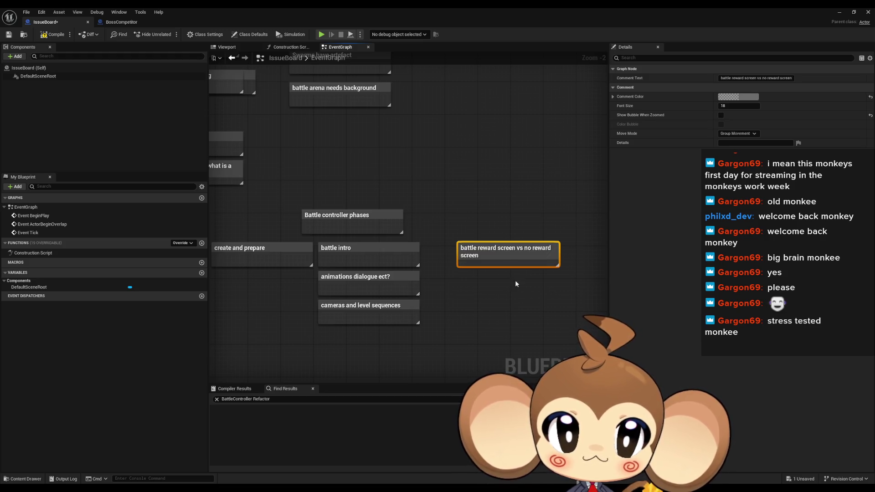
pyautogui.moveTo(495, 251); pyautogui.dragTo(564, 254)
pyautogui.click(395, 255)
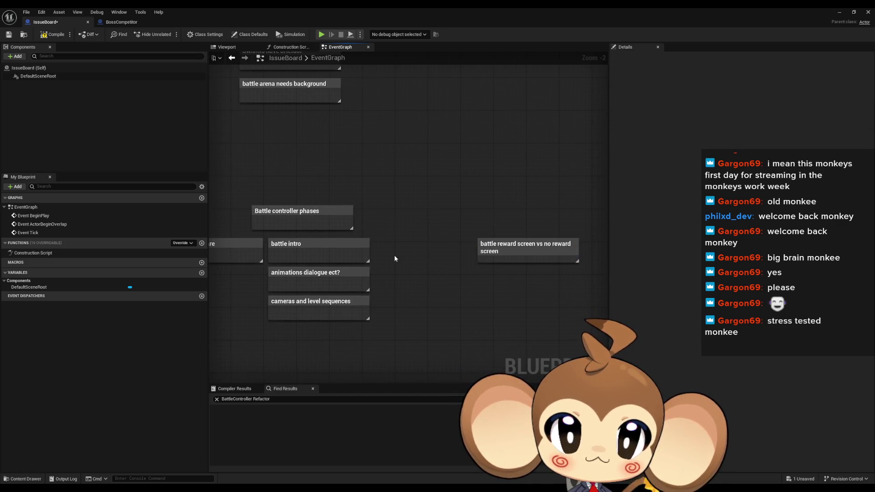
# Step: Add a 'Battle cueue' note beside battle intro, aligned with the phase row
pyautogui.scroll(-1, 395, 256)
pyautogui.moveTo(397, 261); pyautogui.dragTo(446, 257)
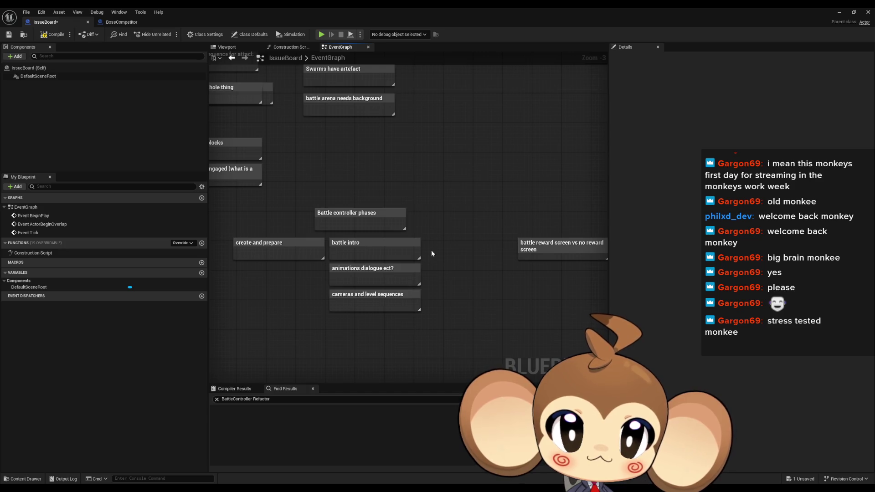
pyautogui.write('cBattl')
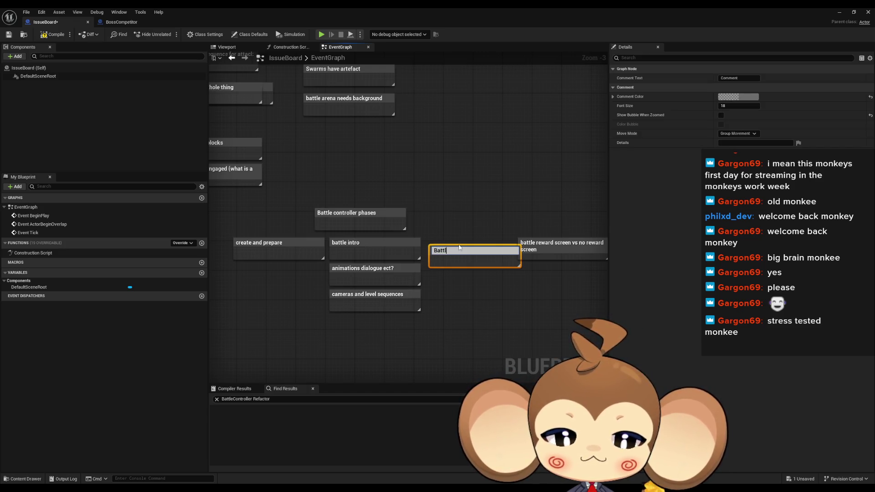
pyautogui.press('BackSpace')
pyautogui.write('cueue')
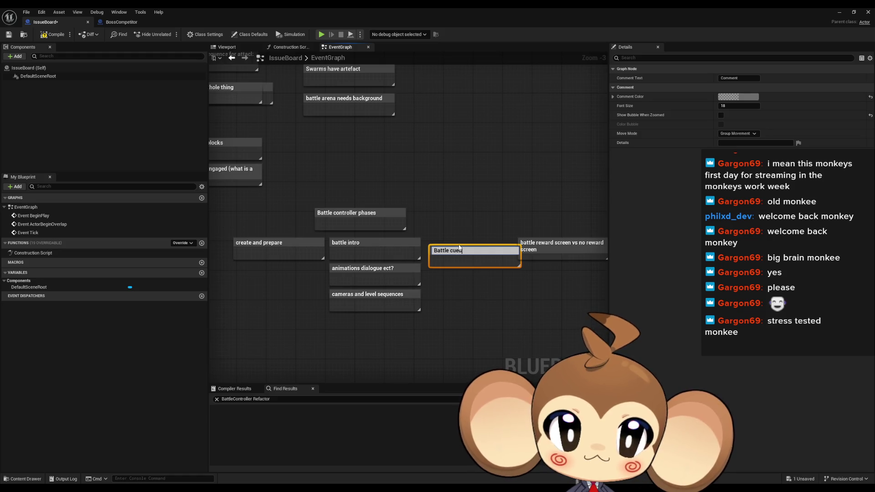
pyautogui.press('Return')
pyautogui.moveTo(467, 248)
pyautogui.mouseDown()
pyautogui.moveTo(462, 242)
pyautogui.moveTo(464, 250)
pyautogui.mouseUp()
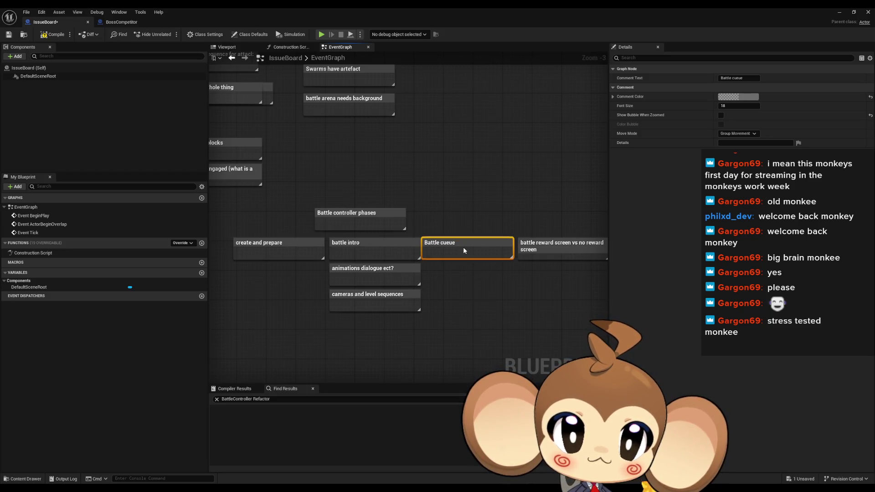
pyautogui.click(481, 300)
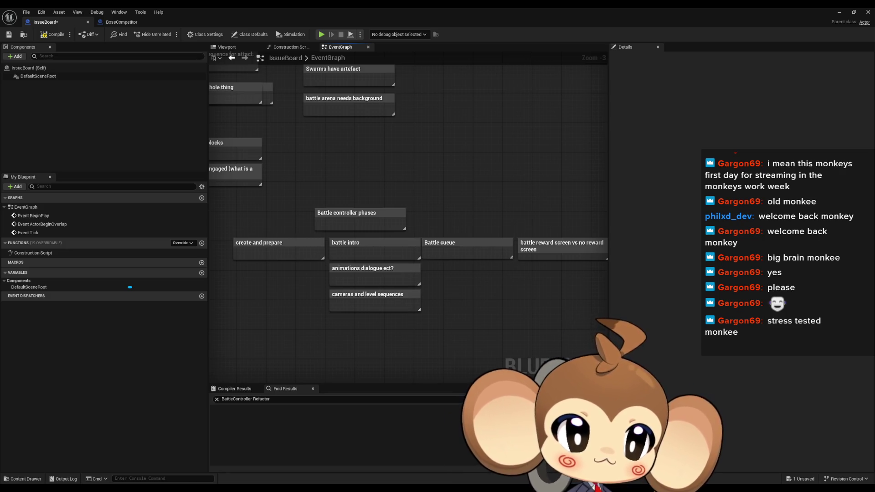
# Step: Rename the 'Battle cueue' comment to 'Battle queue'
pyautogui.doubleClick(450, 243)
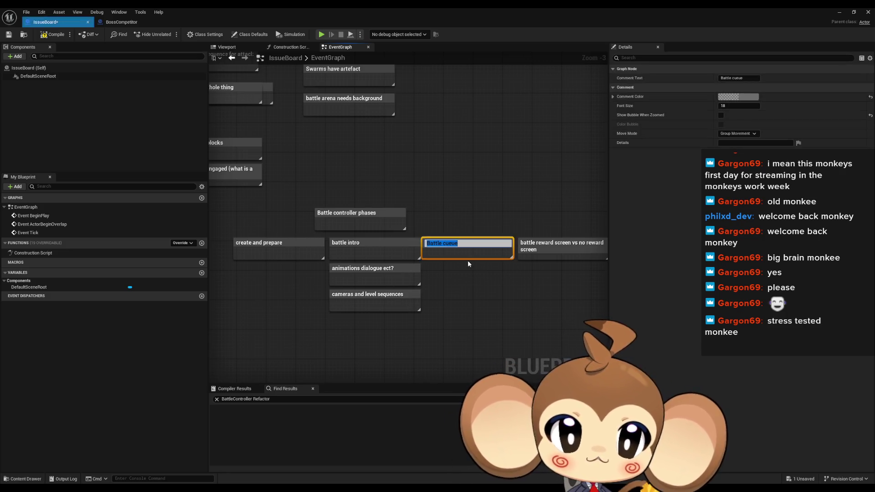
pyautogui.press('BackSpace')
pyautogui.press('BackSpace')
pyautogui.write('qu')
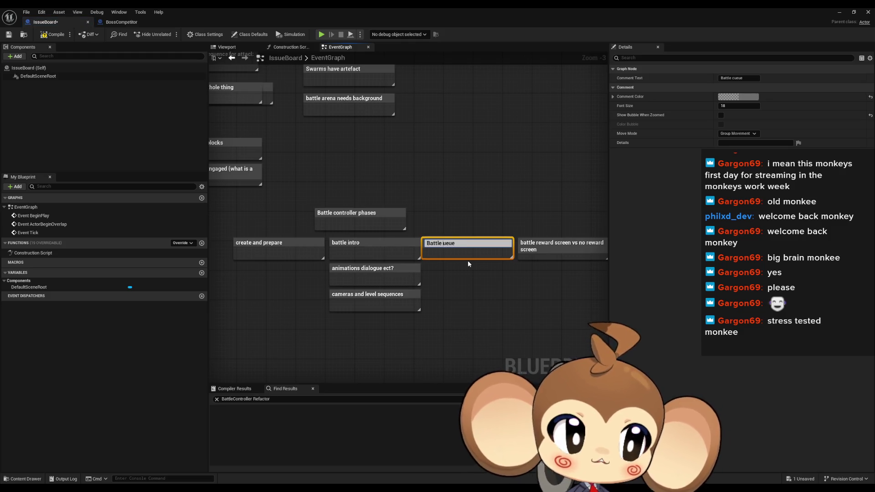
pyautogui.press('Return')
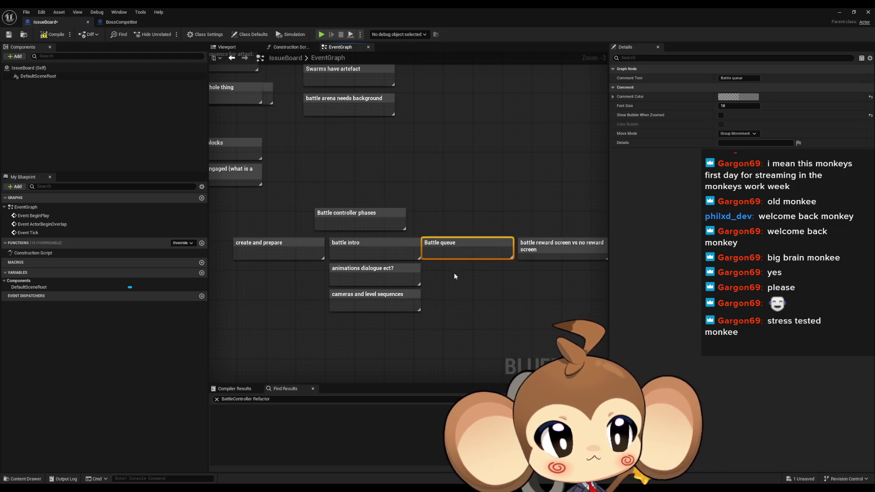
pyautogui.click(481, 332)
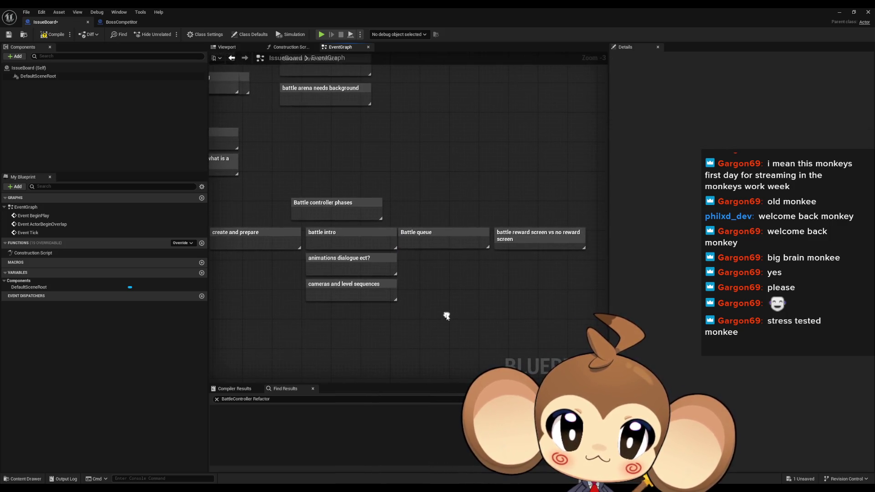
pyautogui.scroll(-1, 445, 315)
# Step: Widen the Battle queue comment to the right
pyautogui.scroll(2, 439, 274)
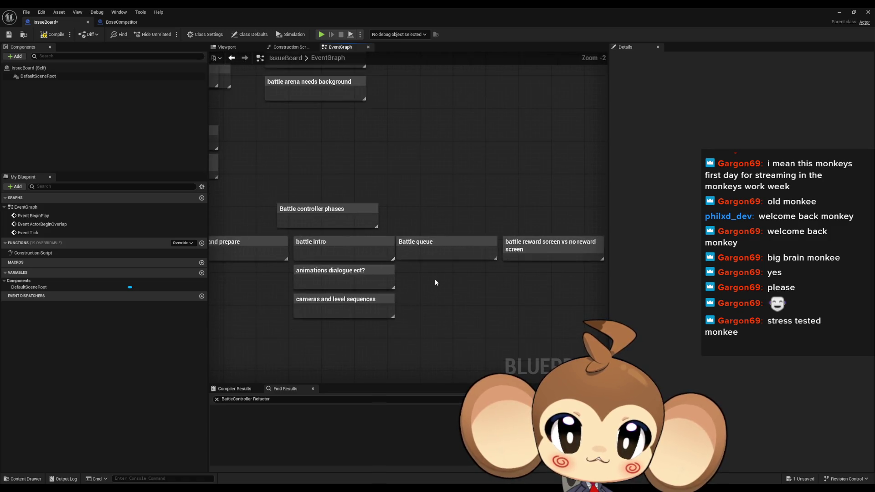
pyautogui.click(415, 248)
pyautogui.scroll(-4, 455, 200)
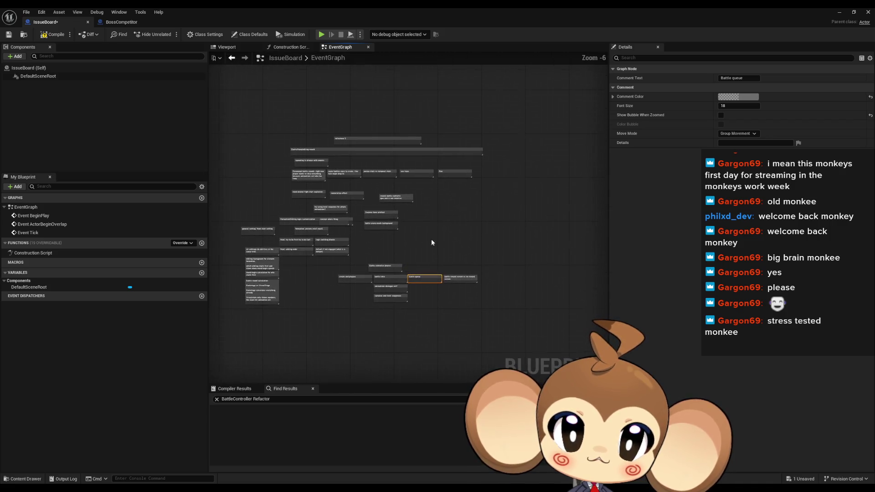
pyautogui.scroll(4, 431, 214)
pyautogui.moveTo(524, 228)
pyautogui.mouseDown()
pyautogui.moveTo(635, 219)
pyautogui.moveTo(655, 226)
pyautogui.mouseUp()
pyautogui.click(347, 233)
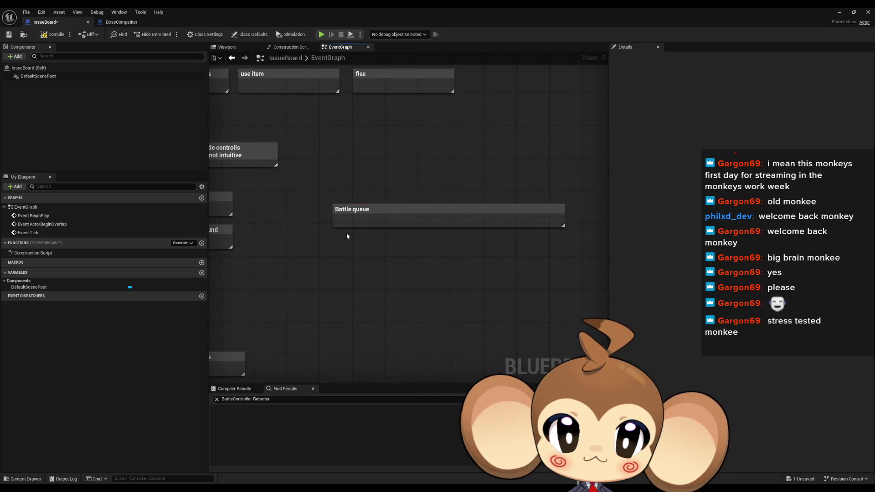
# Step: Add notes under Battle queue about isolated start/end of battles and the queue firing one after the other
pyautogui.write('cbattles ne')
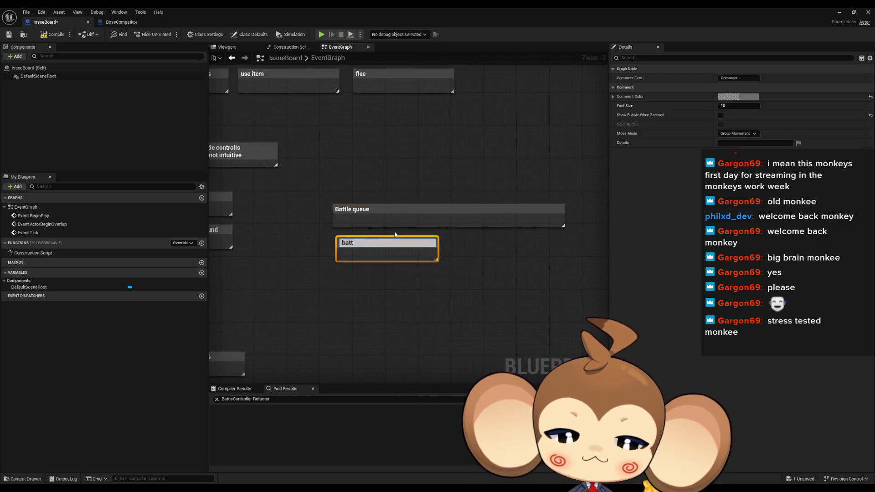
pyautogui.write('ed to ')
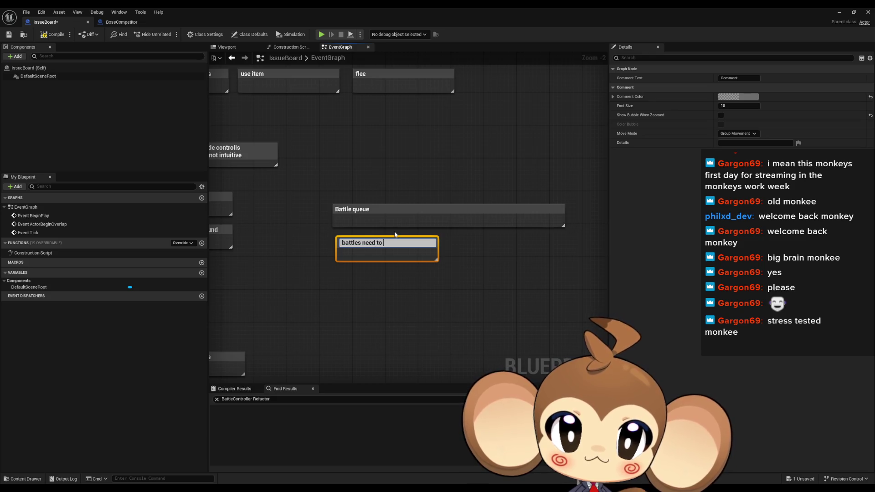
pyautogui.write('be ted and ended')
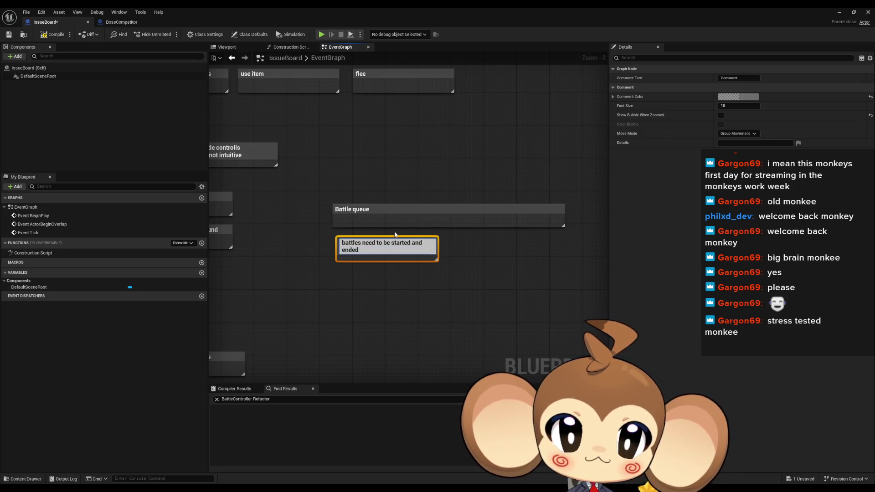
pyautogui.write('solated')
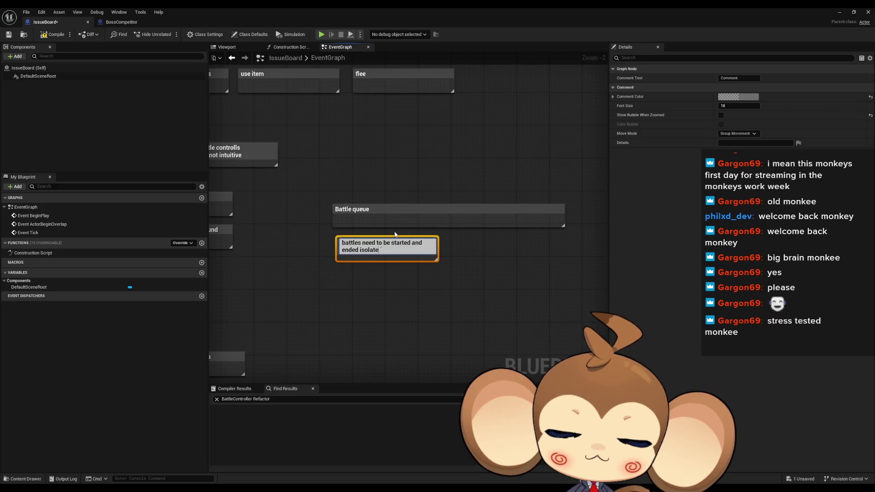
pyautogui.press('Return')
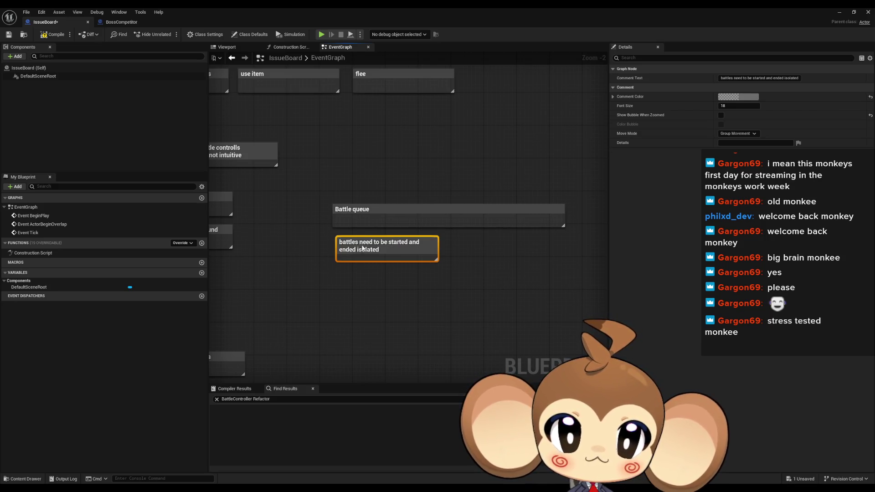
pyautogui.moveTo(394, 237); pyautogui.dragTo(391, 232)
pyautogui.click(423, 303)
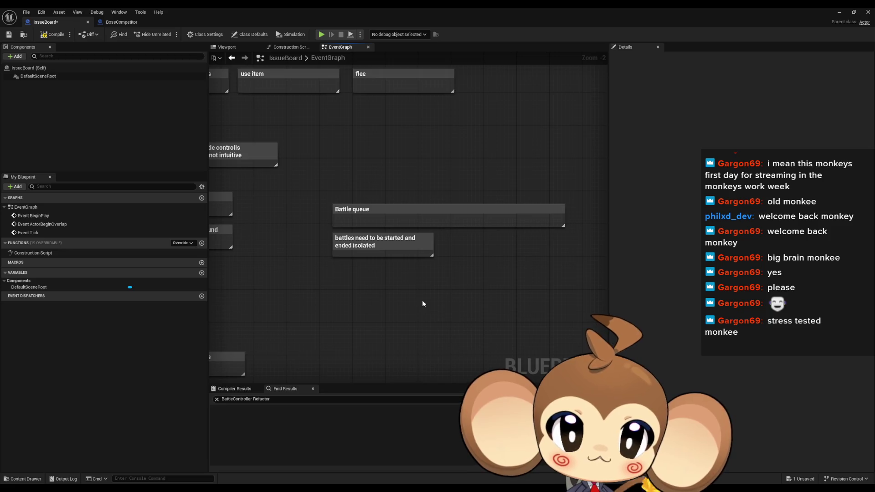
pyautogui.write('c')
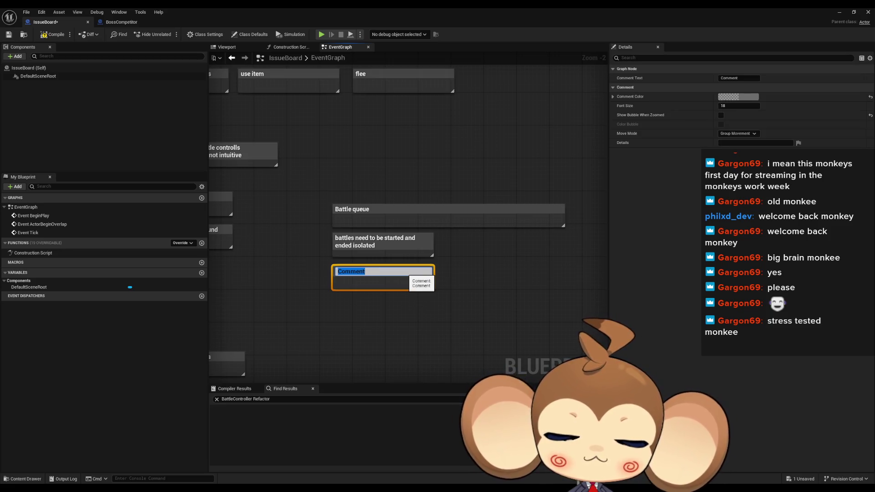
pyautogui.write('queue')
pyautogui.write(' just ')
pyautogui.write('fires one fater')
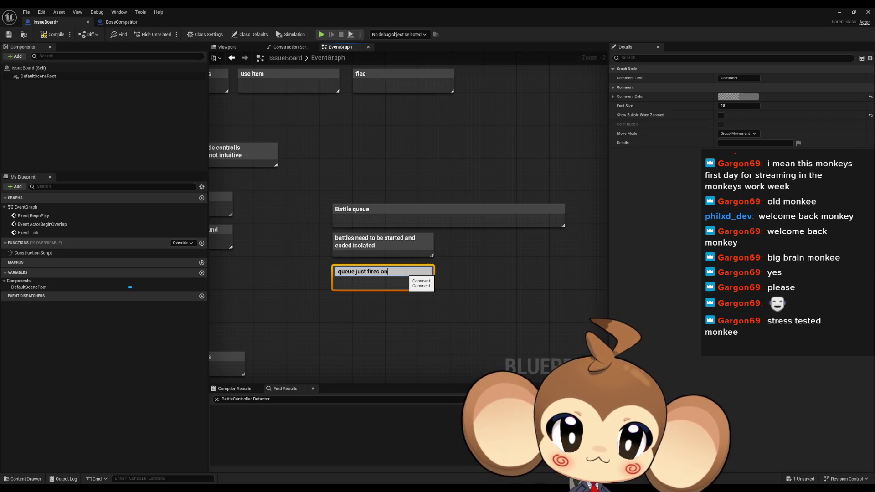
pyautogui.press('BackSpace')
pyautogui.press('BackSpace')
pyautogui.press('BackSpace')
pyautogui.write('after the other')
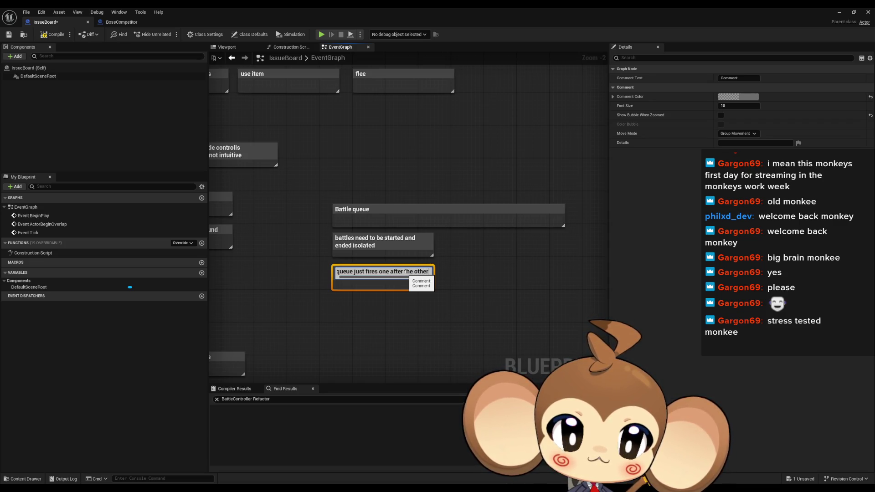
pyautogui.press('Return')
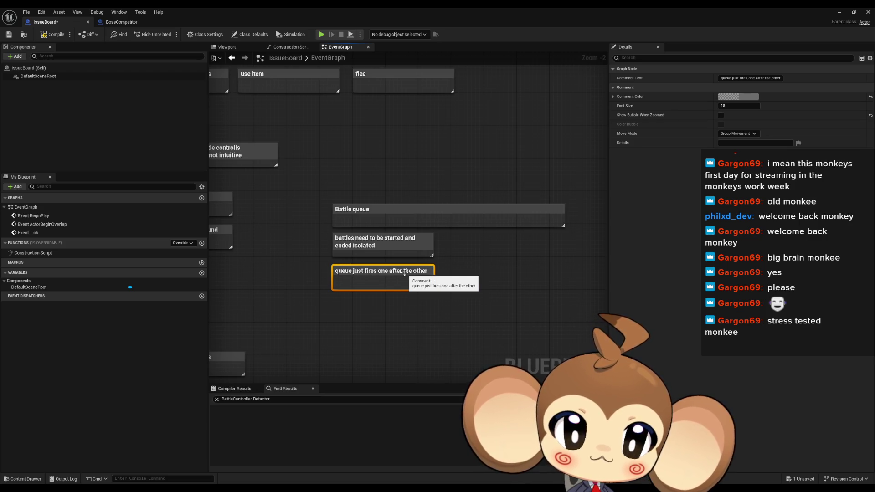
pyautogui.click(365, 320)
# Step: Add a 'battle itself starts rewards ect?' note below them
pyautogui.write('c')
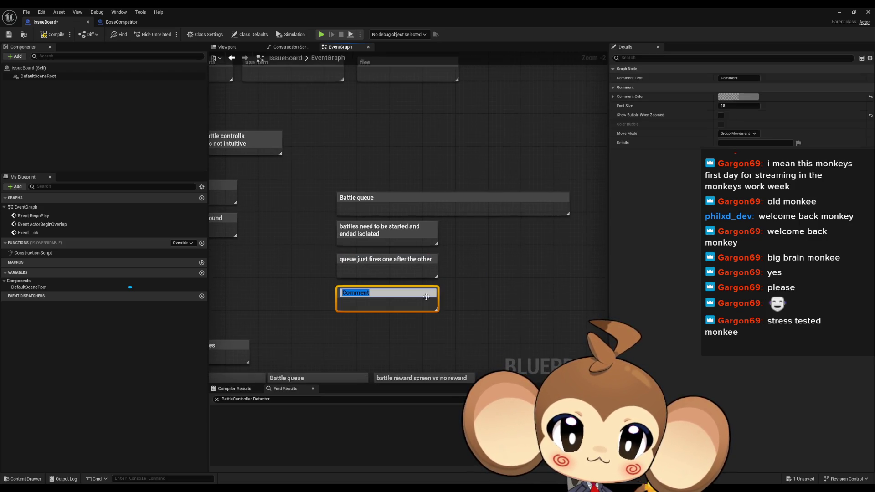
pyautogui.write('battle itself')
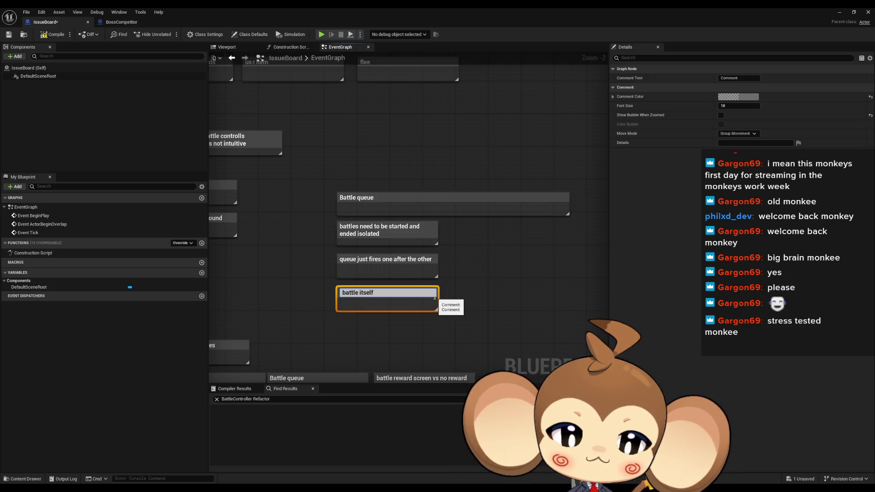
pyautogui.write(' sta')
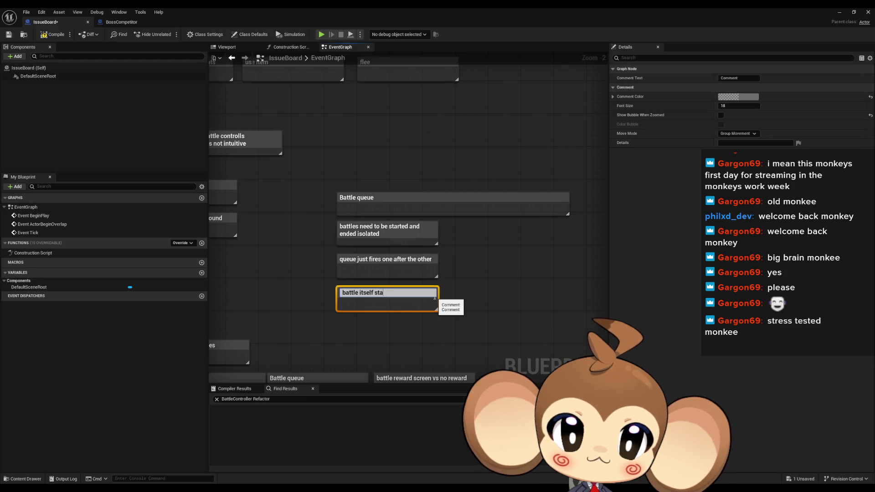
pyautogui.write('rts req')
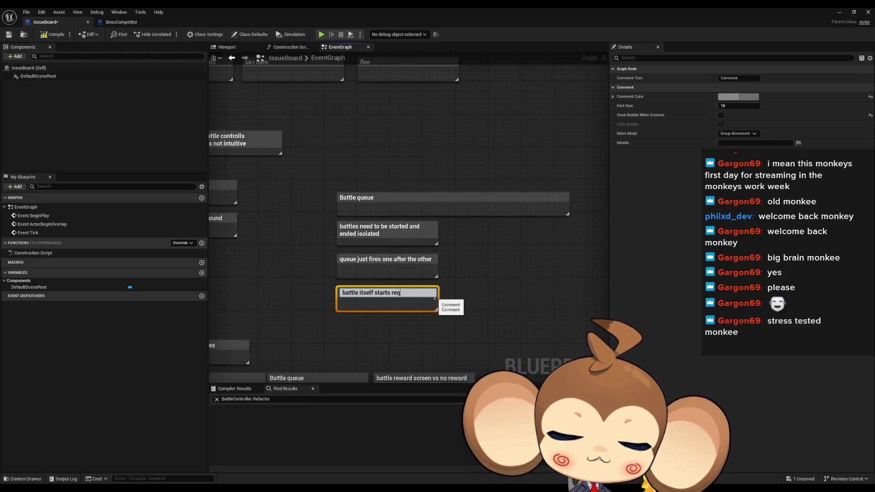
pyautogui.press('BackSpace')
pyautogui.write('wards')
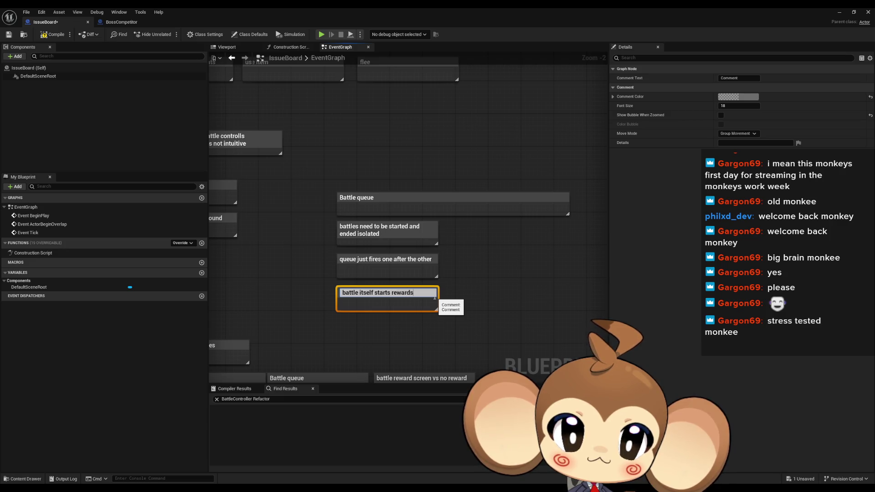
pyautogui.write(' ect?')
pyautogui.press('Return')
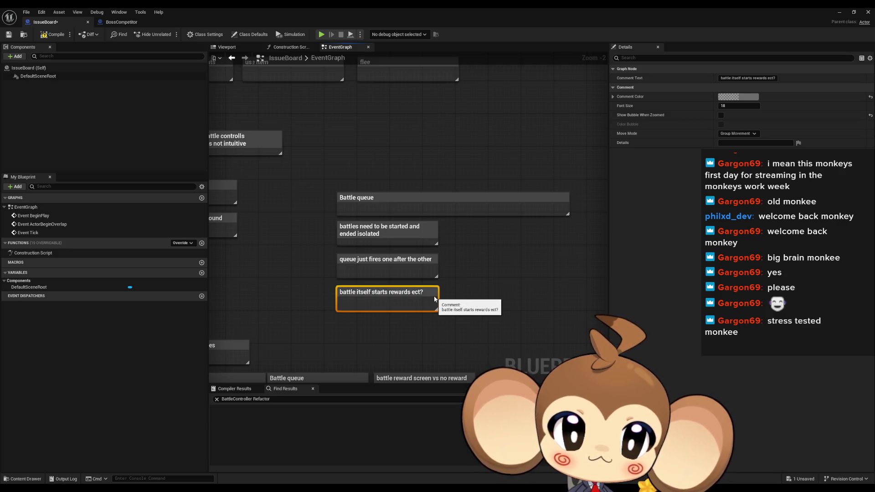
pyautogui.scroll(-3, 443, 297)
pyautogui.click(479, 279)
pyautogui.scroll(2, 386, 280)
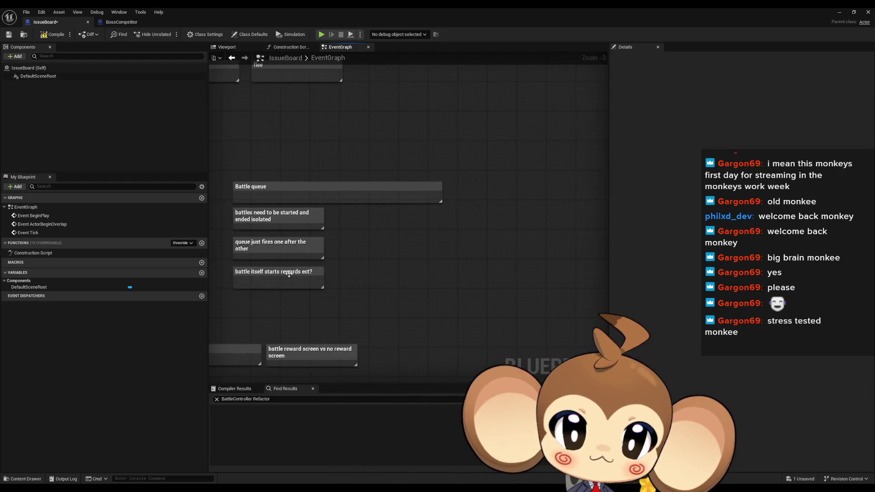
pyautogui.write('c')
pyautogui.write('abt')
pyautogui.write('ahs in')
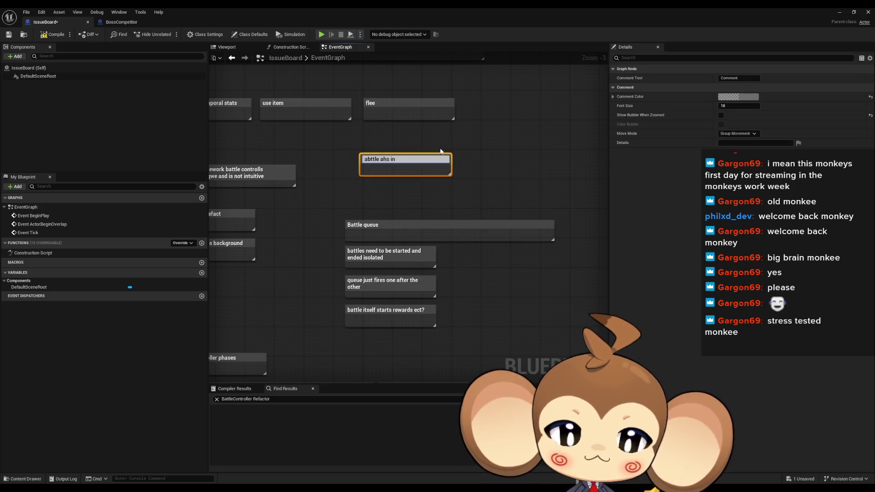
pyautogui.write('fo for')
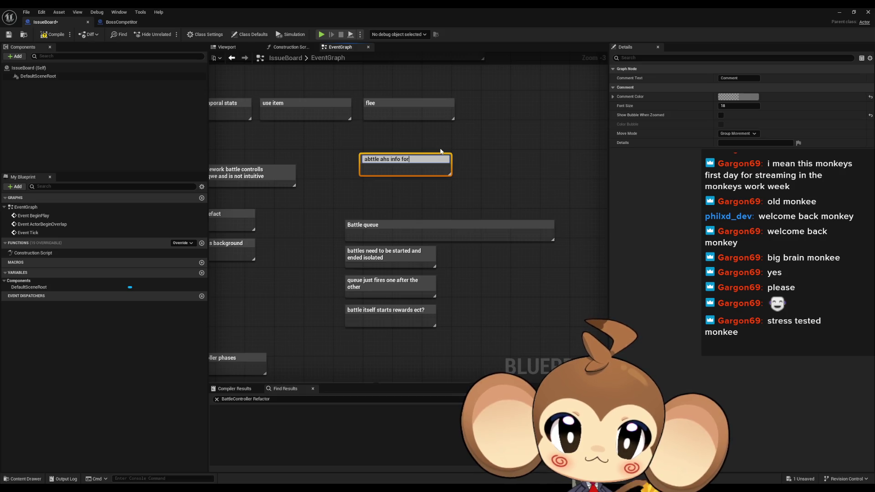
pyautogui.hotkey('ctrl', 'BackSpace')
pyautogui.hotkey('ctrl', 'BackSpace')
pyautogui.hotkey('ctrl', 'BackSpace')
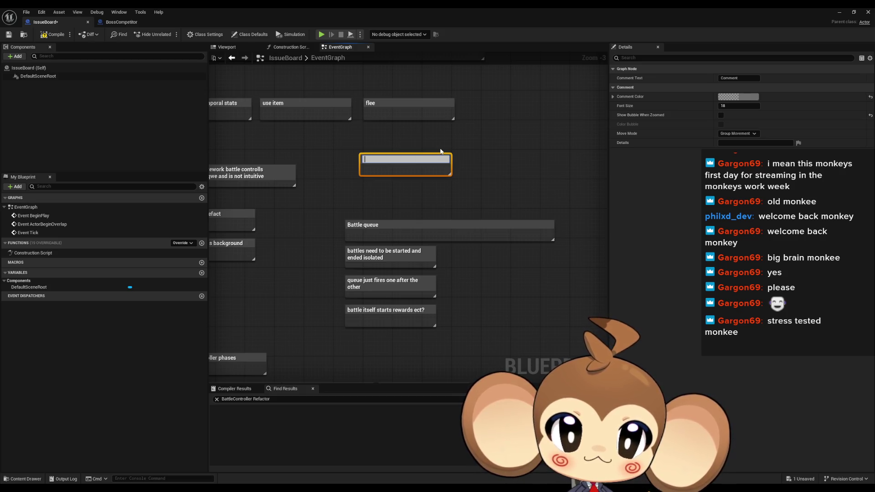
pyautogui.write('battle has info to tri')
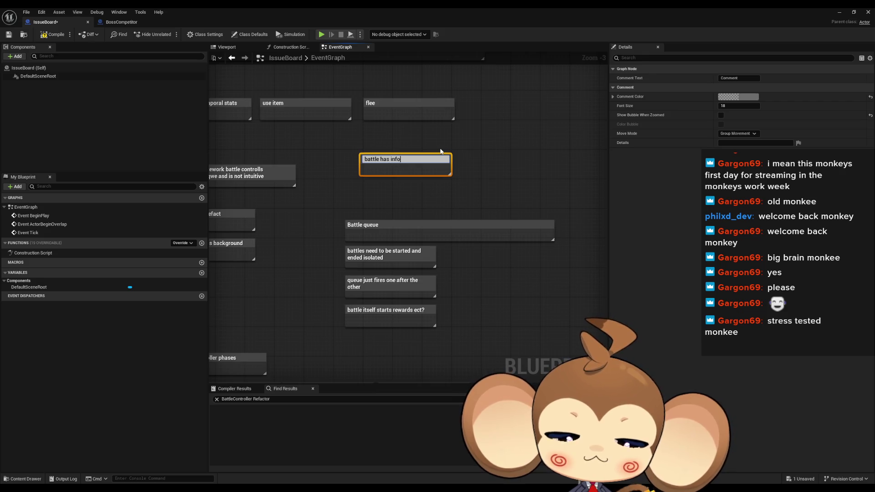
pyautogui.write('gger event w')
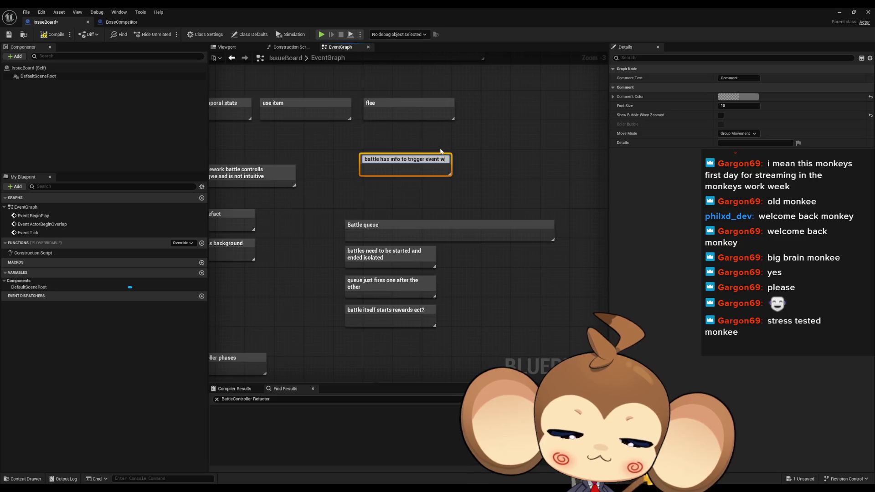
pyautogui.write('hen finished (')
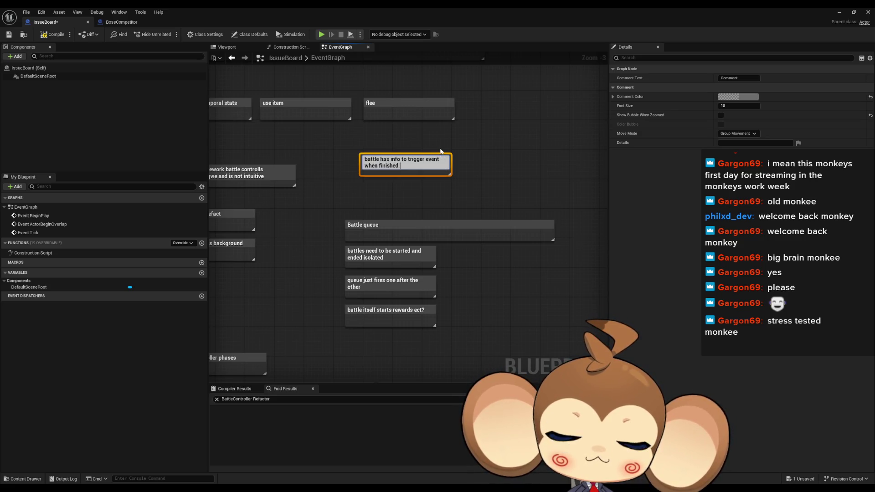
pyautogui.write('win loo')
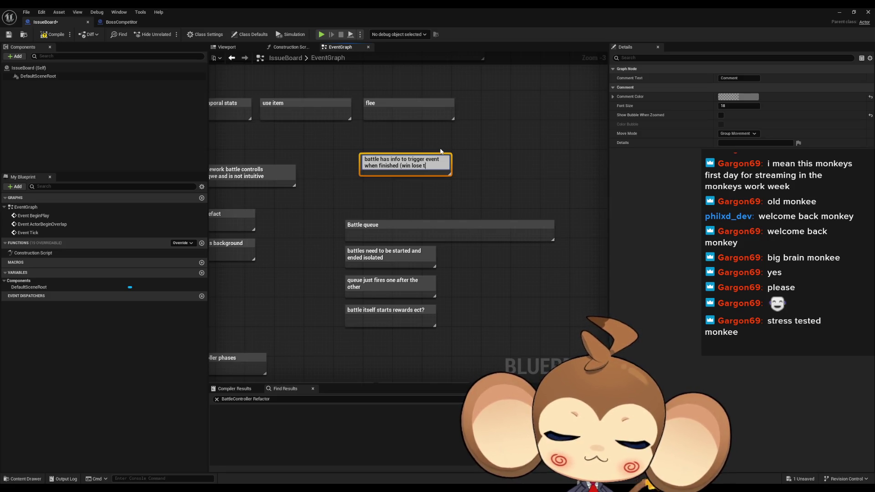
pyautogui.press('Return')
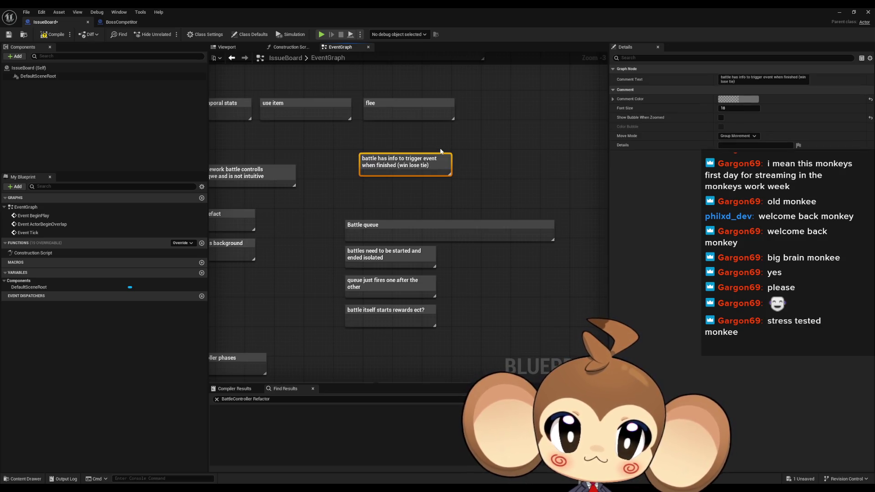
pyautogui.click(492, 162)
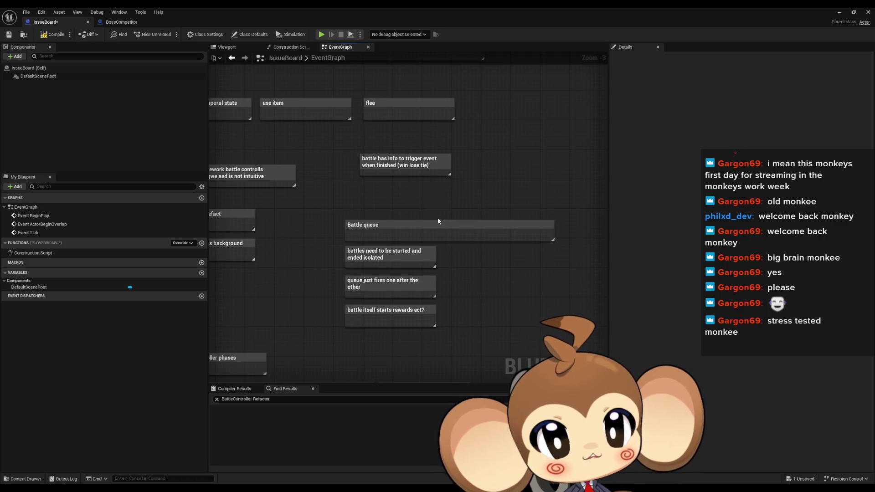
# Step: Add a 'battle arena abstract' note and place it beside flee
pyautogui.moveTo(522, 172); pyautogui.dragTo(437, 190)
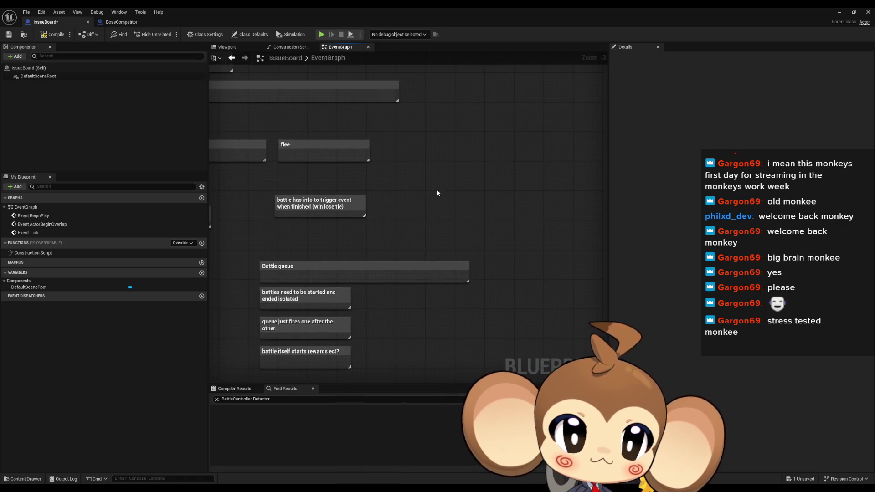
pyautogui.press('c')
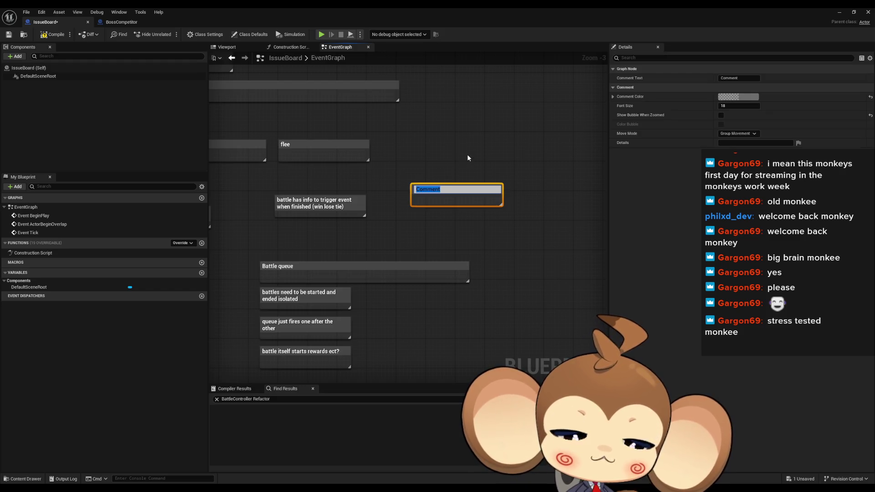
pyautogui.write('battle s')
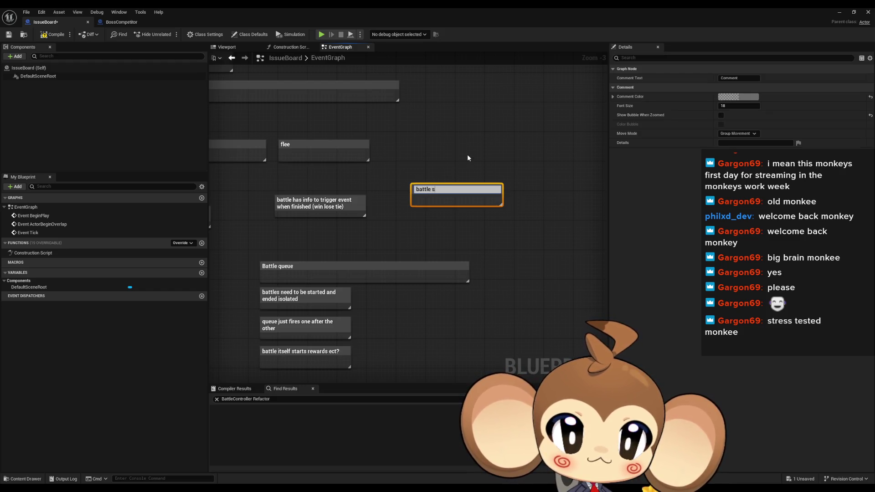
pyautogui.press('BackSpace')
pyautogui.write('aren')
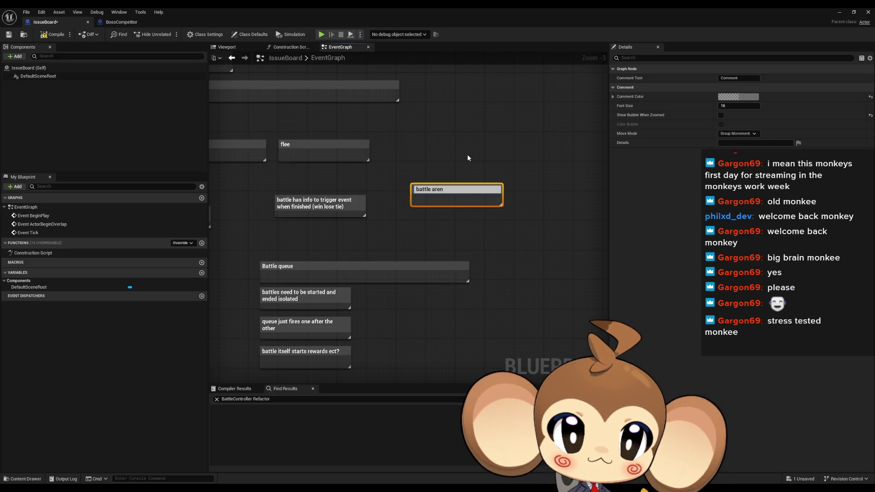
pyautogui.write('a abstract')
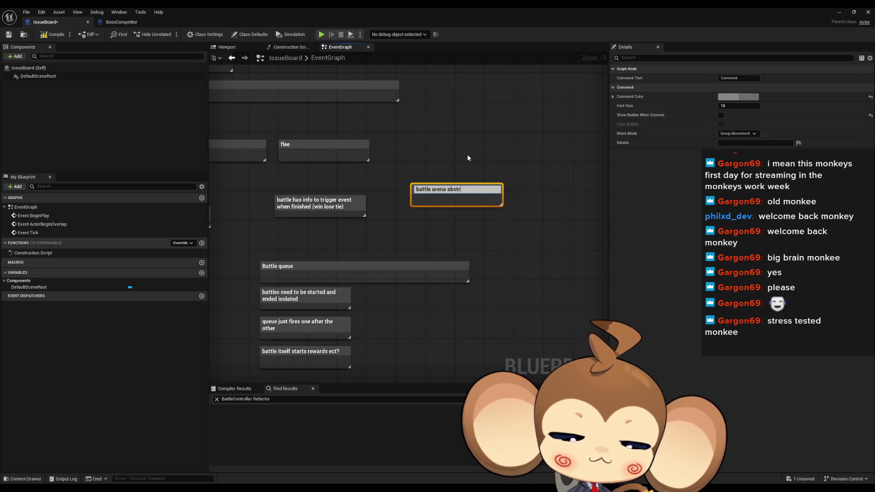
pyautogui.press('Return')
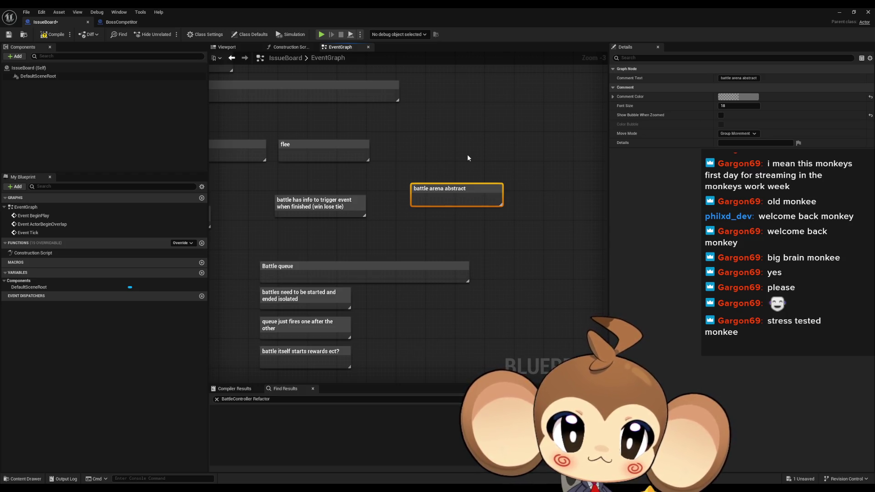
pyautogui.moveTo(456, 188); pyautogui.dragTo(486, 145)
# Step: Add a 'default arena player 1 and player 2' note beneath battle arena abstract
pyautogui.click(433, 176)
pyautogui.write('cdefault a')
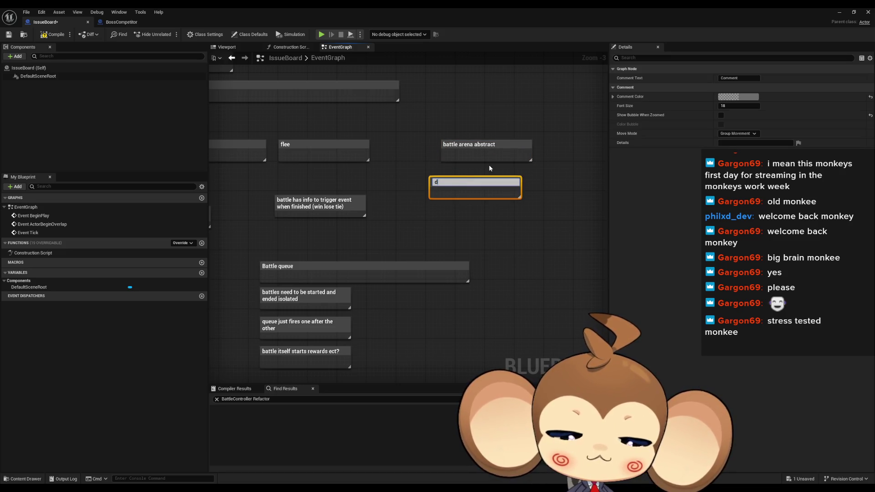
pyautogui.write('ren')
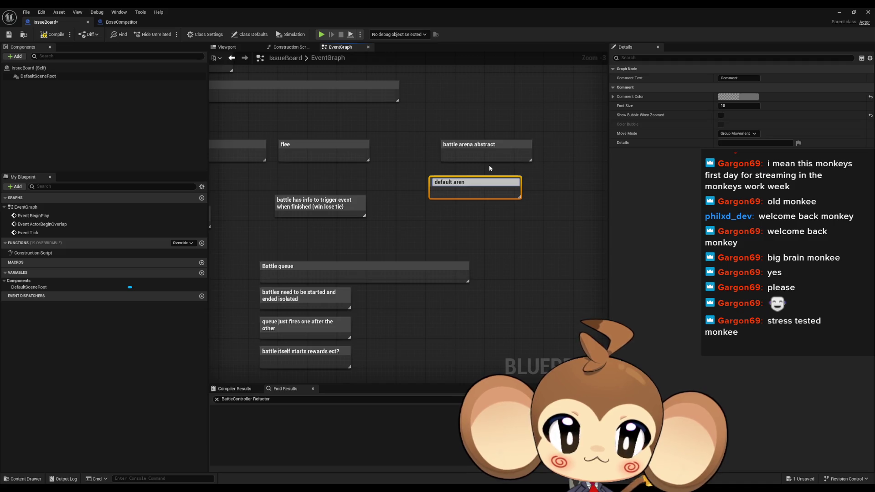
pyautogui.write('a playe')
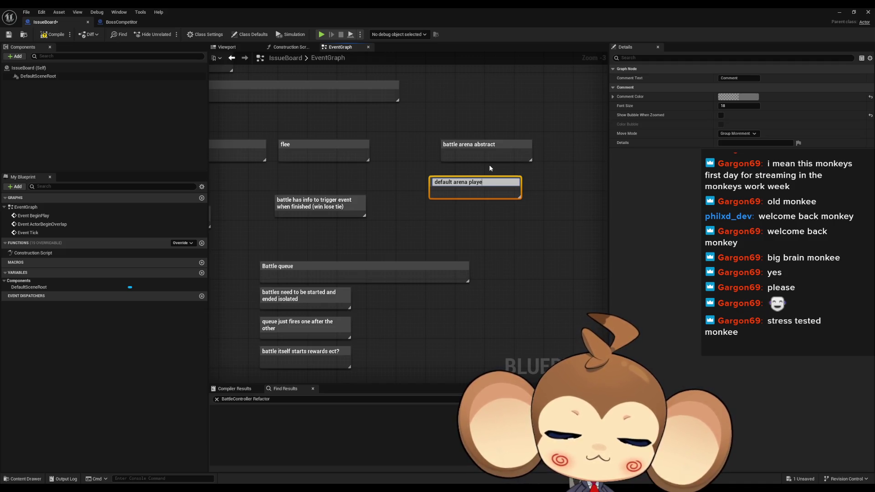
pyautogui.write('r 1 and player 2')
pyautogui.press('Return')
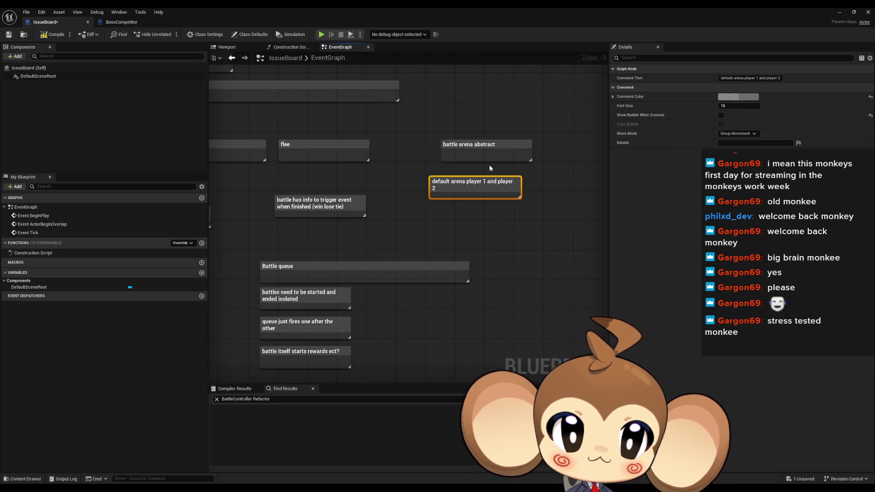
pyautogui.moveTo(473, 183); pyautogui.dragTo(485, 172)
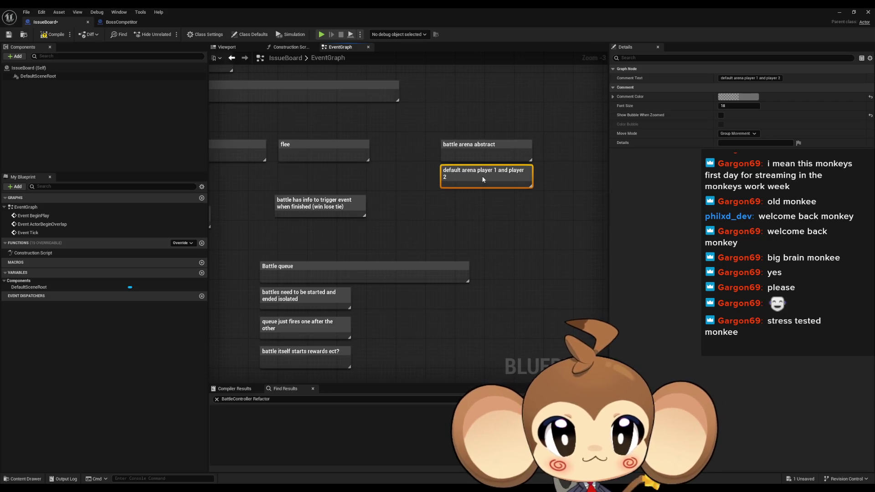
pyautogui.click(478, 212)
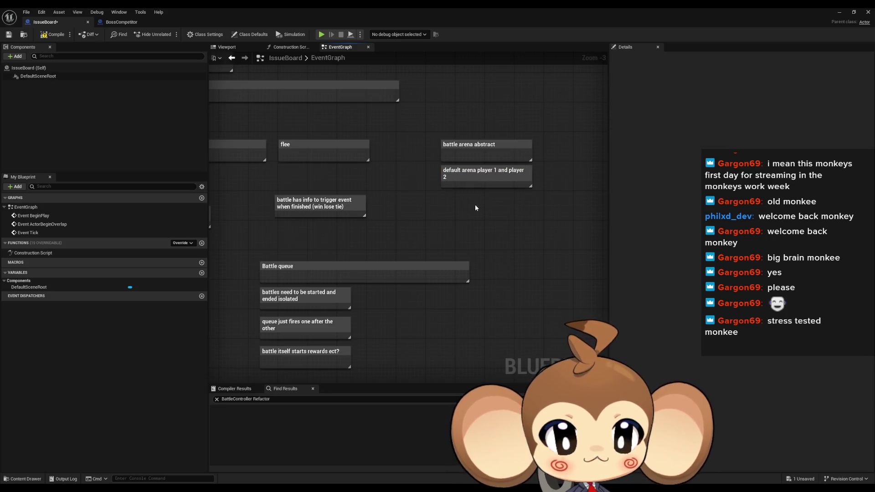
pyautogui.scroll(-2, 472, 204)
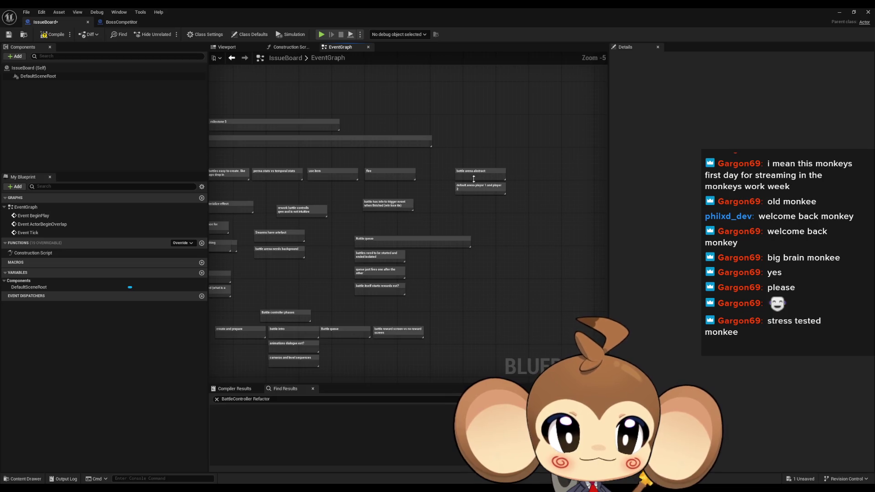
pyautogui.scroll(2, 485, 224)
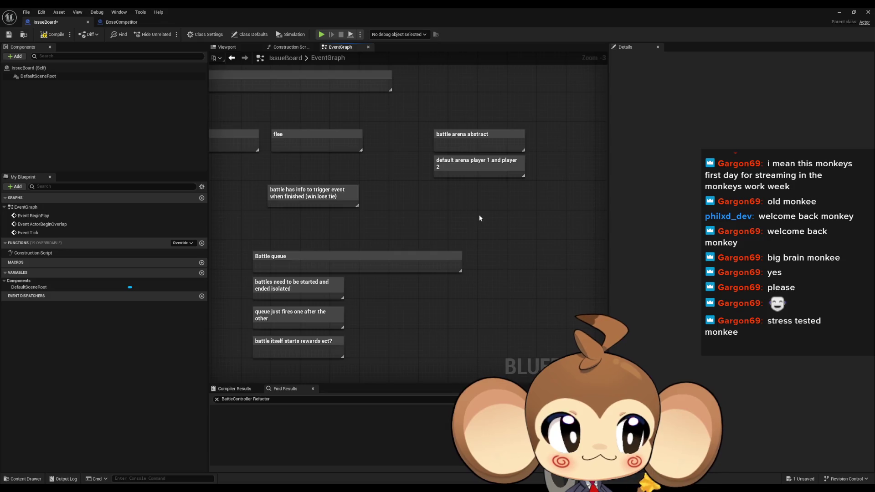
pyautogui.moveTo(480, 216); pyautogui.dragTo(436, 217)
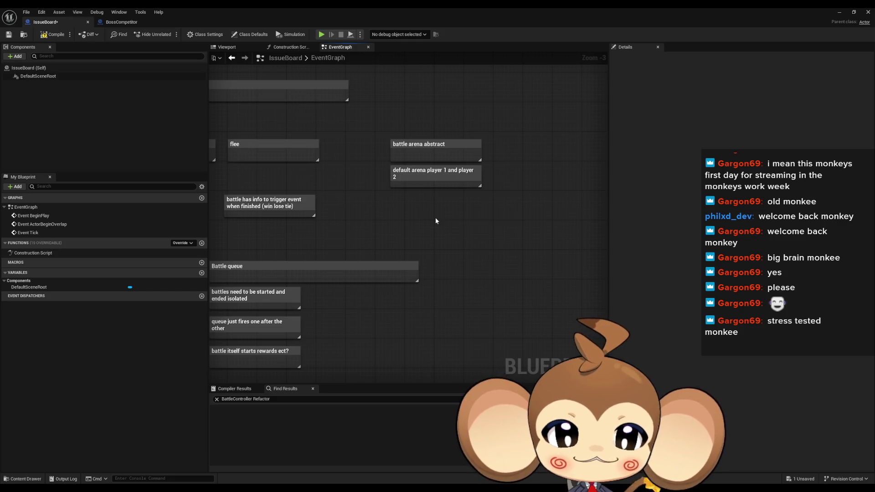
# Step: Add a 'battle controller default vs child that changes up everything' note under the arena notes
pyautogui.write('c')
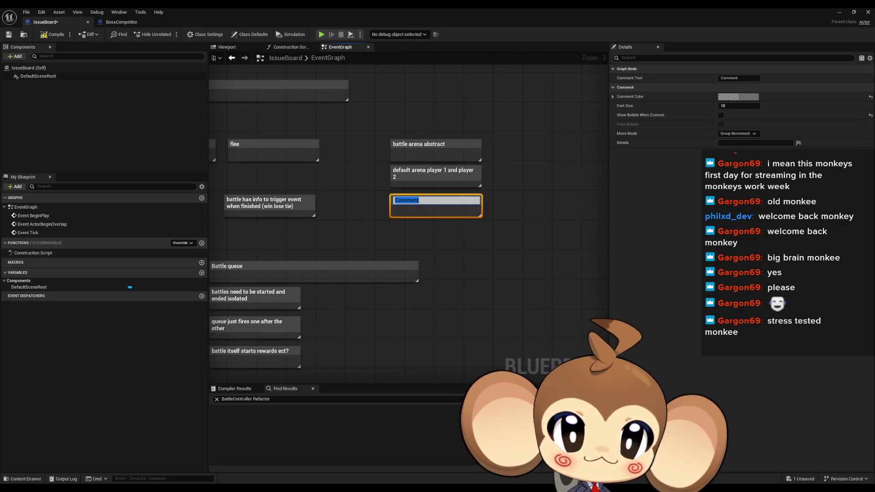
pyautogui.write('battle controll')
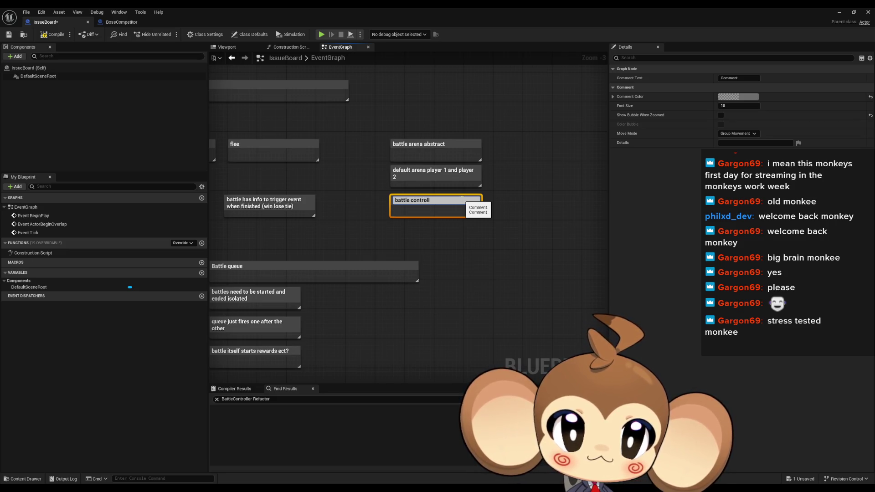
pyautogui.write('er defau')
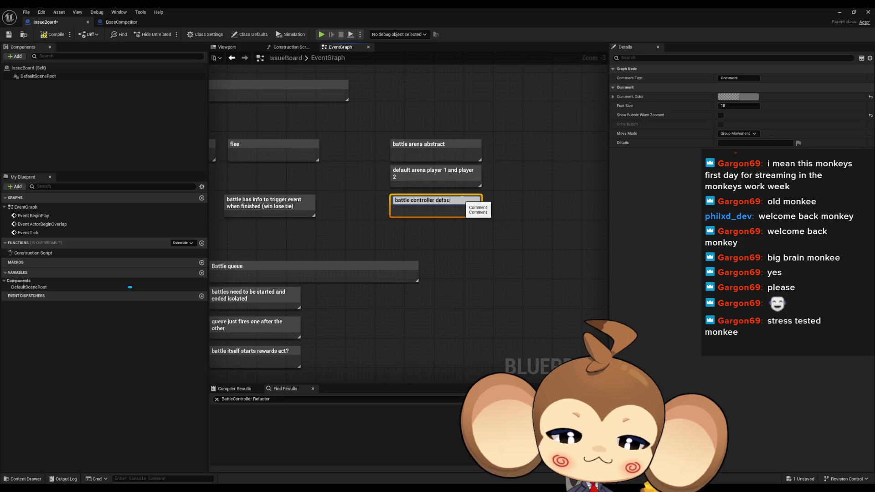
pyautogui.write('lt vs')
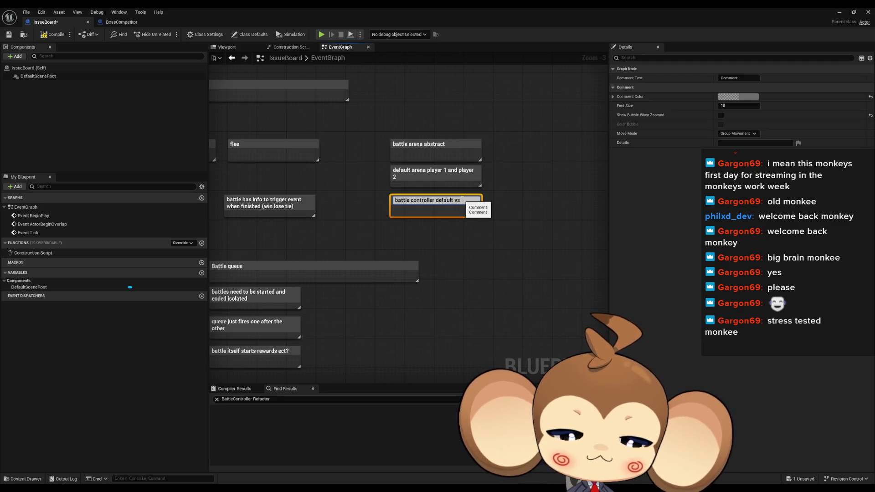
pyautogui.write(' bld that chang')
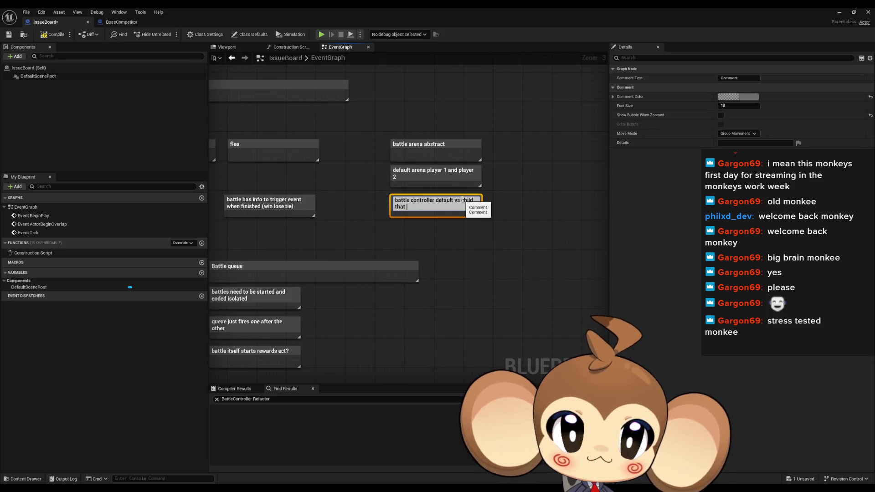
pyautogui.write('es up ev')
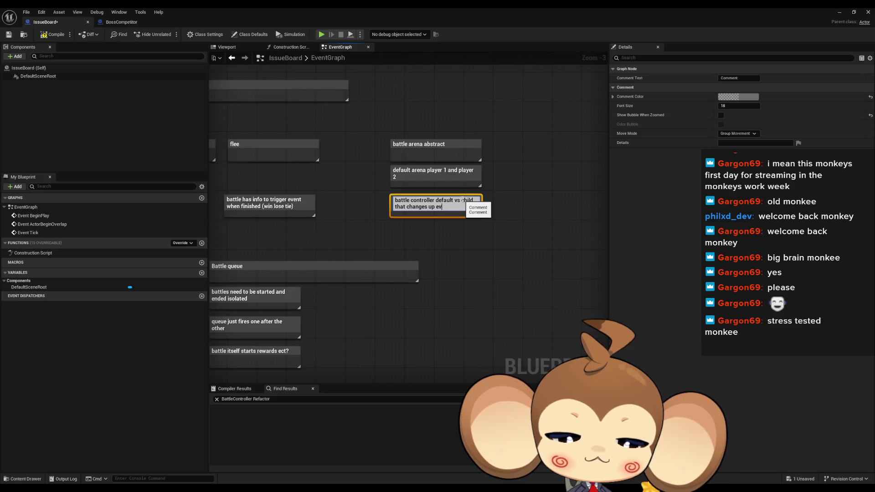
pyautogui.write('erything')
pyautogui.press('Return')
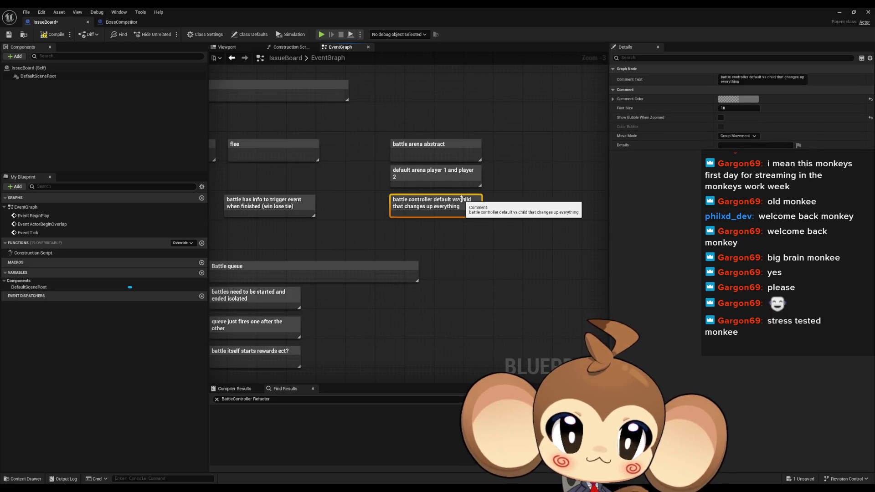
pyautogui.click(521, 323)
pyautogui.scroll(-1, 469, 298)
pyautogui.scroll(-1, 448, 291)
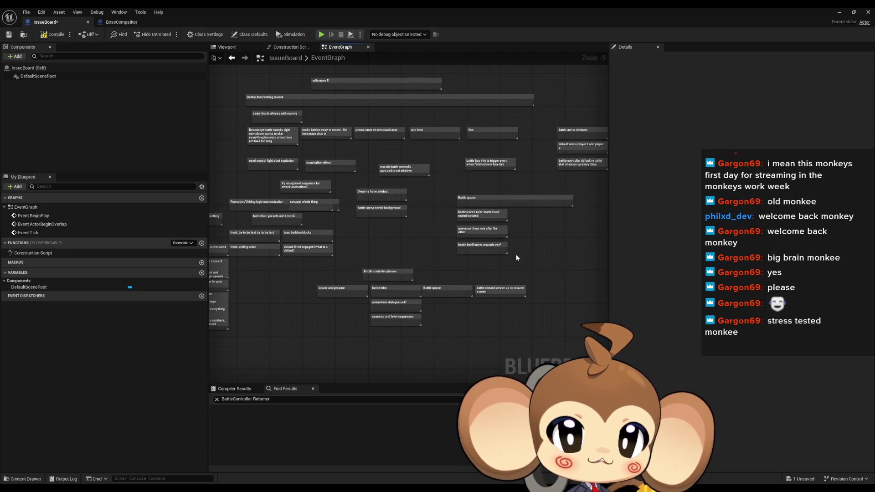
pyautogui.scroll(2, 512, 254)
pyautogui.moveTo(509, 254)
pyautogui.mouseDown()
pyautogui.moveTo(545, 299)
pyautogui.moveTo(498, 304)
pyautogui.mouseUp()
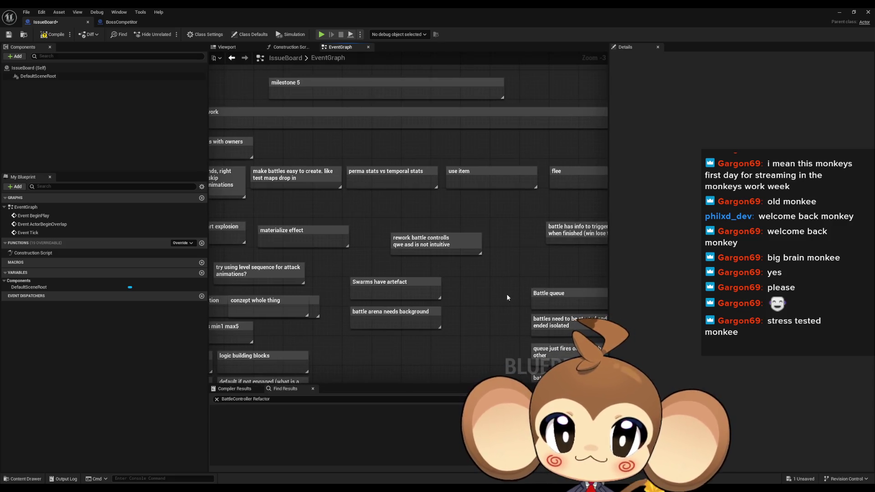
pyautogui.moveTo(507, 294)
pyautogui.mouseDown()
pyautogui.moveTo(441, 298)
pyautogui.moveTo(462, 280)
pyautogui.mouseUp()
pyautogui.scroll(-1, 445, 261)
pyautogui.moveTo(422, 245)
pyautogui.mouseDown()
pyautogui.moveTo(413, 198)
pyautogui.moveTo(311, 184)
pyautogui.moveTo(449, 257)
pyautogui.moveTo(439, 258)
pyautogui.moveTo(462, 227)
pyautogui.mouseUp()
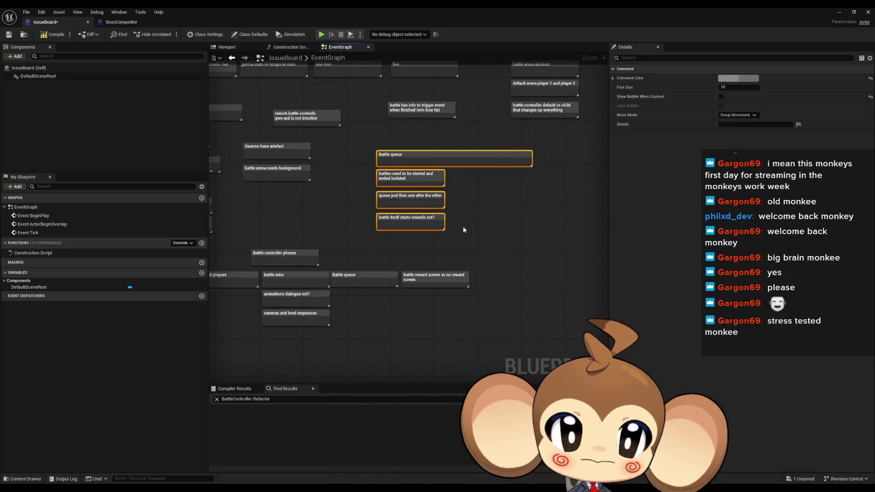
pyautogui.scroll(1, 460, 228)
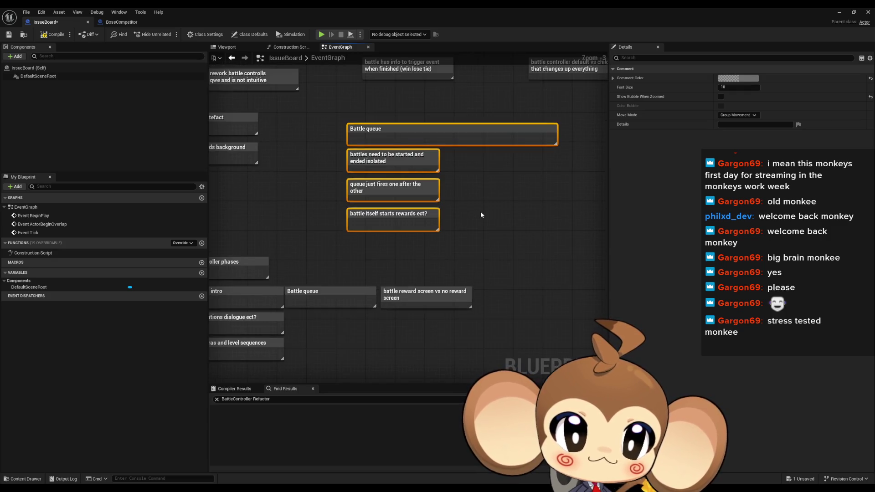
pyautogui.click(478, 215)
pyautogui.moveTo(312, 214)
pyautogui.mouseDown()
pyautogui.moveTo(450, 236)
pyautogui.moveTo(441, 231)
pyautogui.mouseUp()
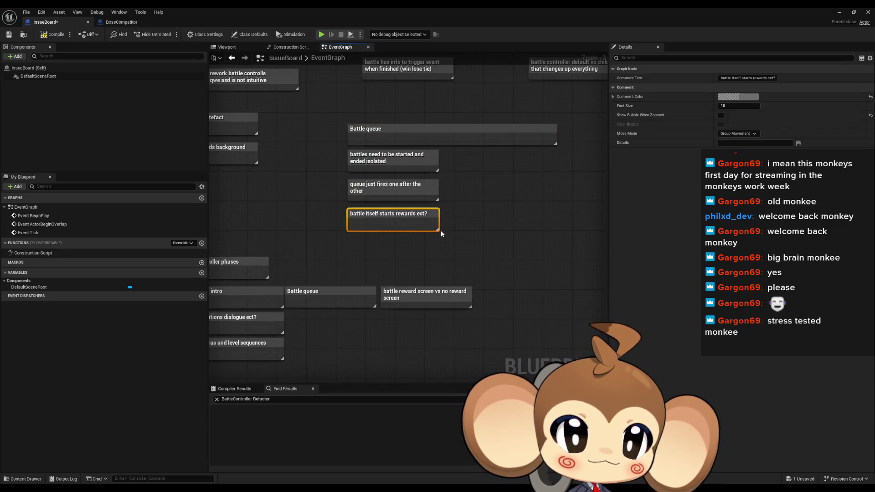
pyautogui.click(442, 304)
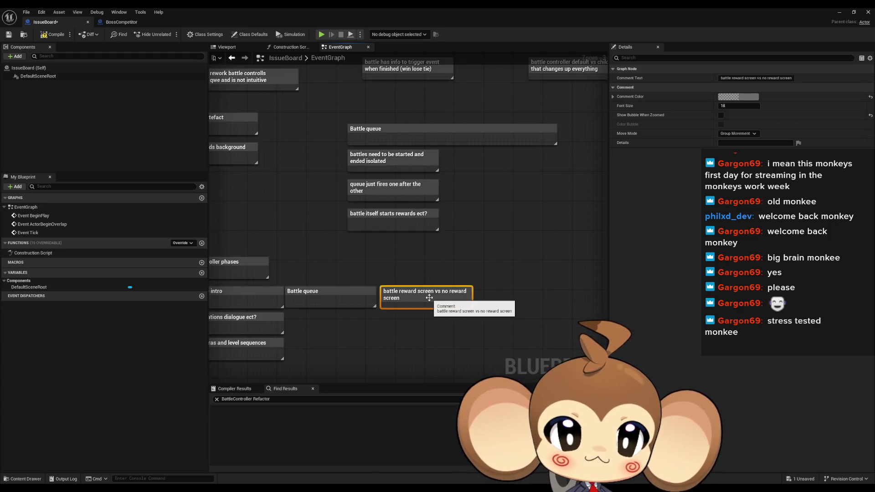
pyautogui.moveTo(429, 298)
pyautogui.mouseDown()
pyautogui.moveTo(403, 349)
pyautogui.moveTo(421, 305)
pyautogui.mouseUp()
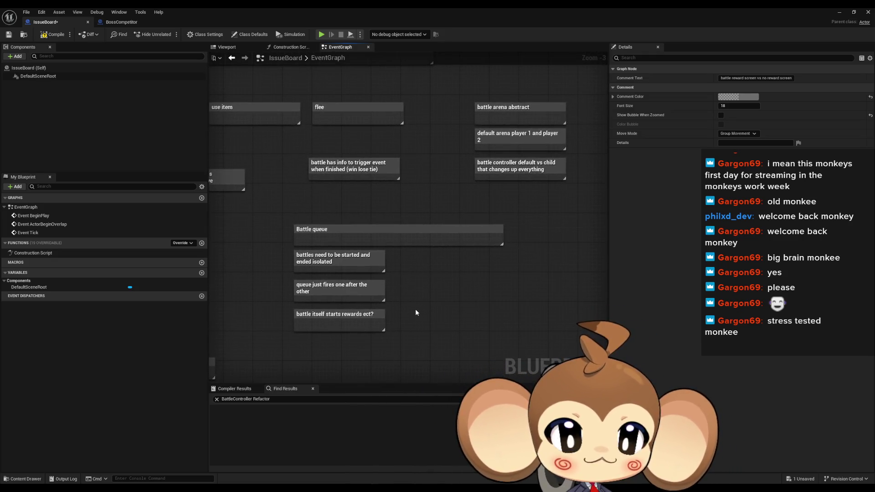
pyautogui.click(396, 262)
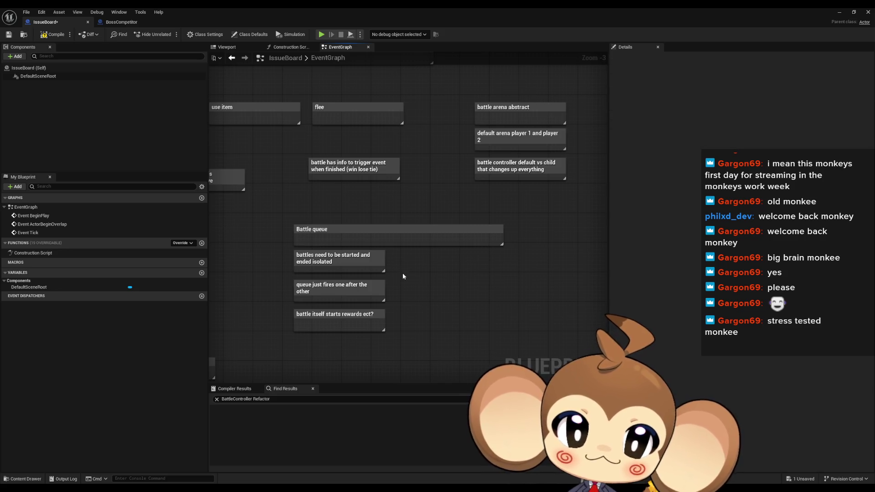
# Step: Add a note asking 'is a battle queue just battles with triggers to next battle?'
pyautogui.press('c')
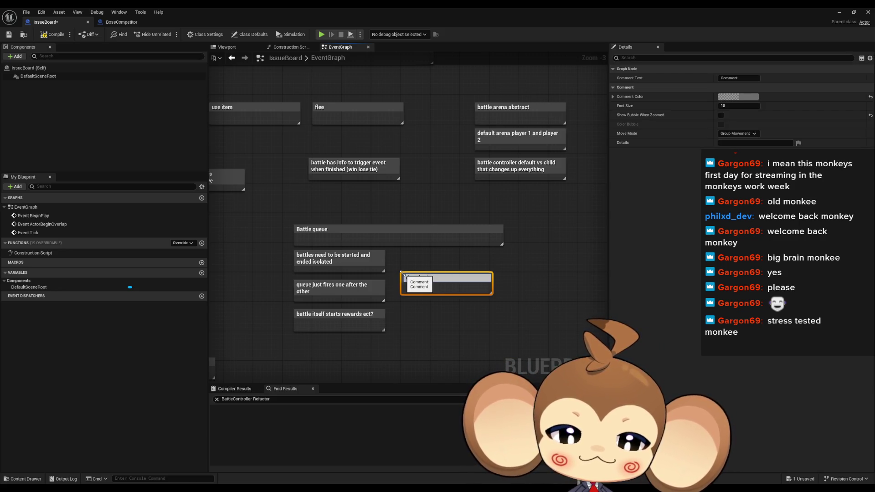
pyautogui.write('que')
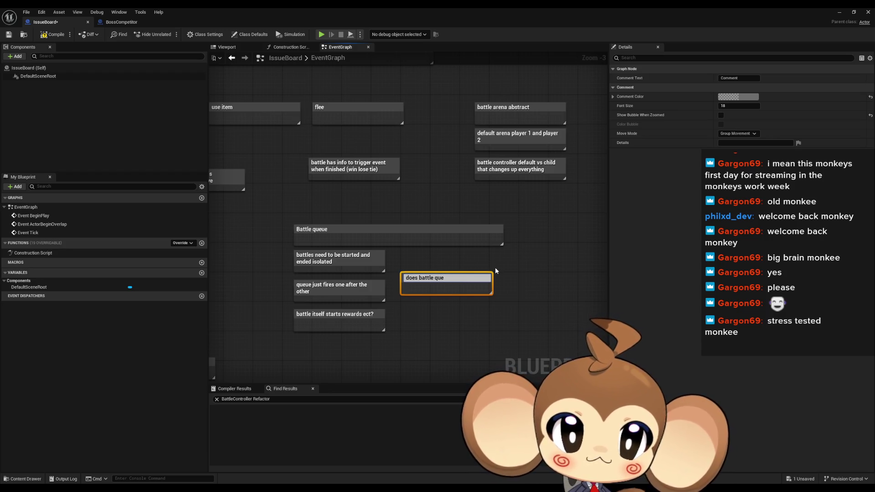
pyautogui.write('eue just')
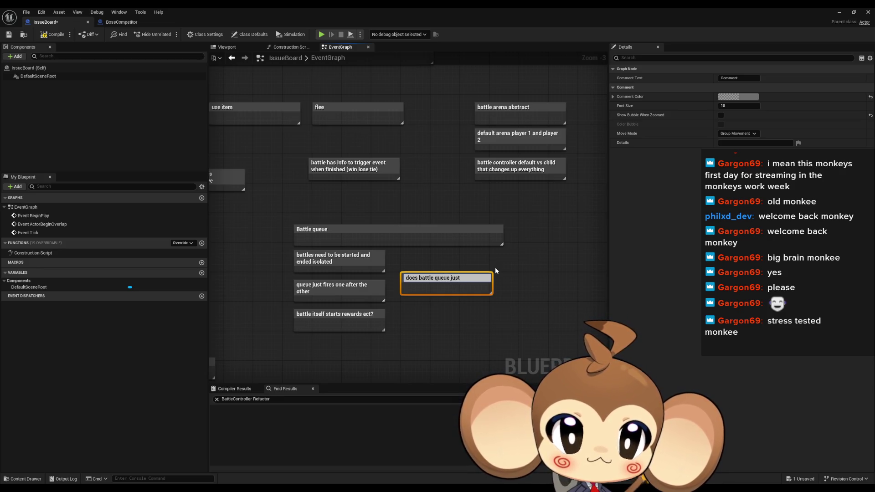
pyautogui.hotkey('ctrl', 'a')
pyautogui.write('is a battle')
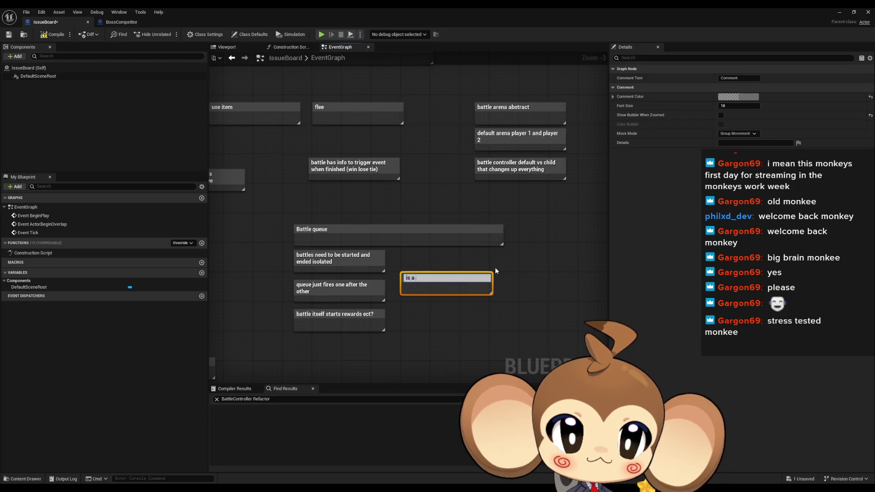
pyautogui.write(' queue jsut')
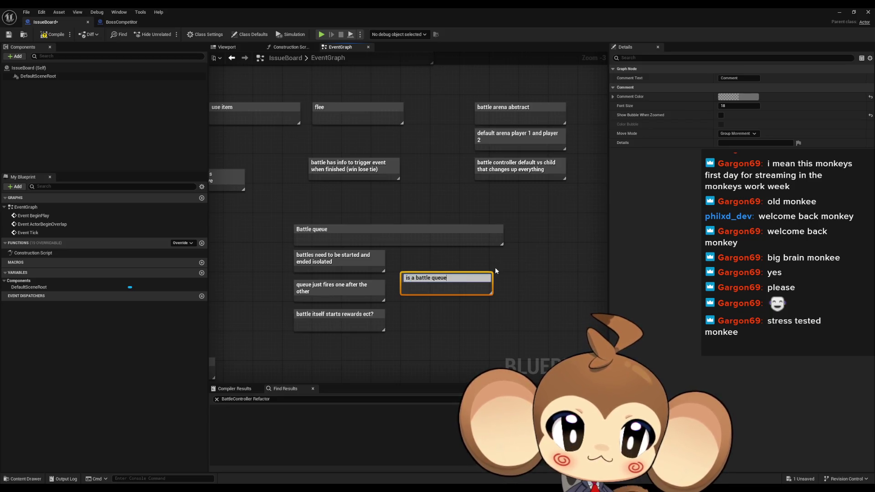
pyautogui.press('BackSpace')
pyautogui.press('BackSpace')
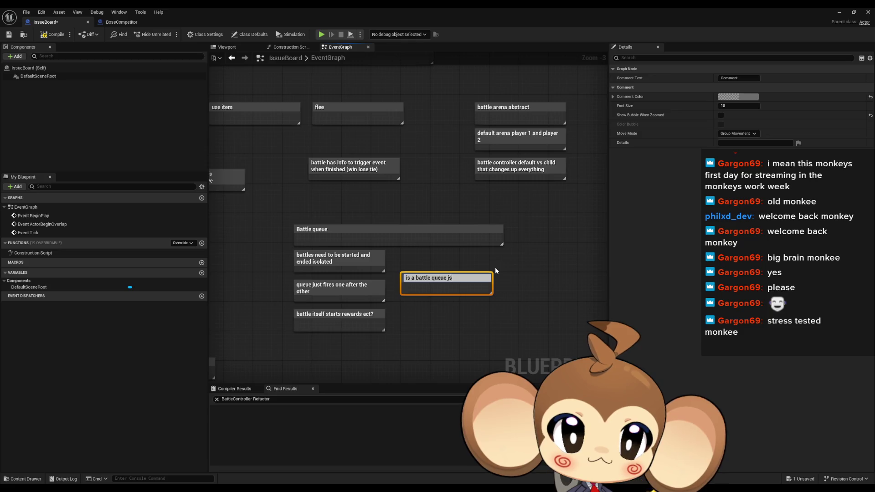
pyautogui.write('ust ba')
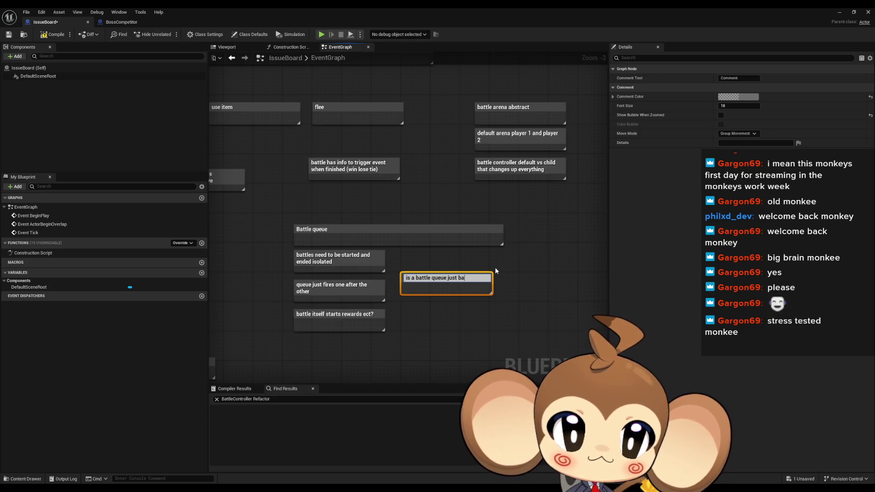
pyautogui.write('ttles with')
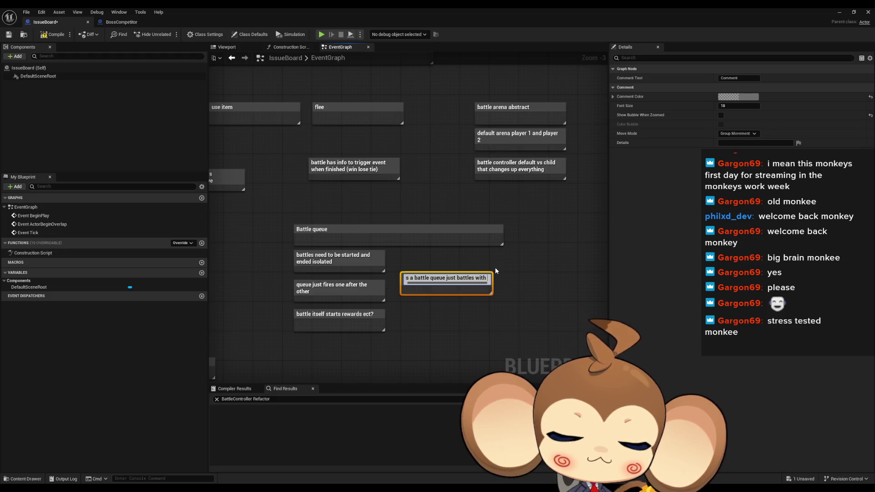
pyautogui.write(' tri')
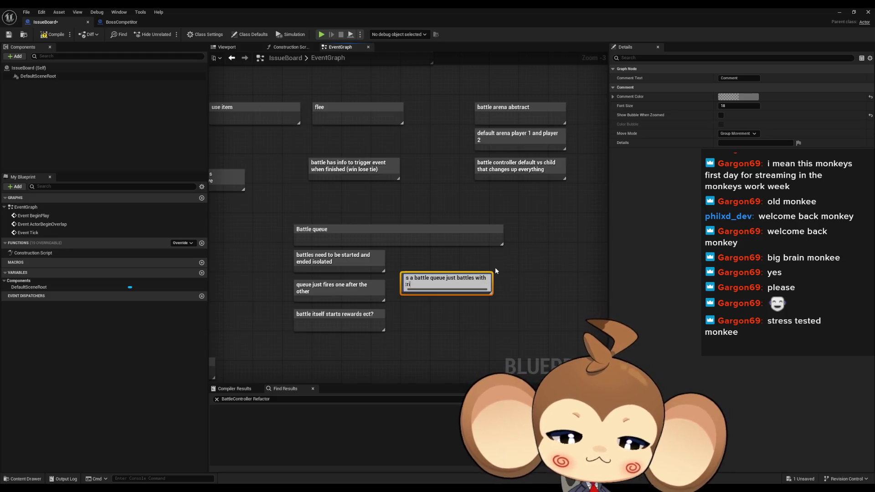
pyautogui.write('gegrs to next ba')
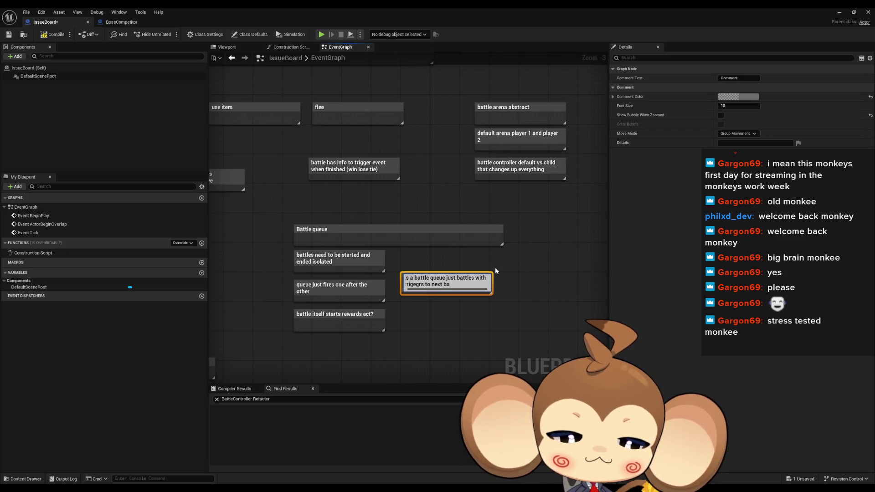
pyautogui.write('ttle?')
pyautogui.press('Return')
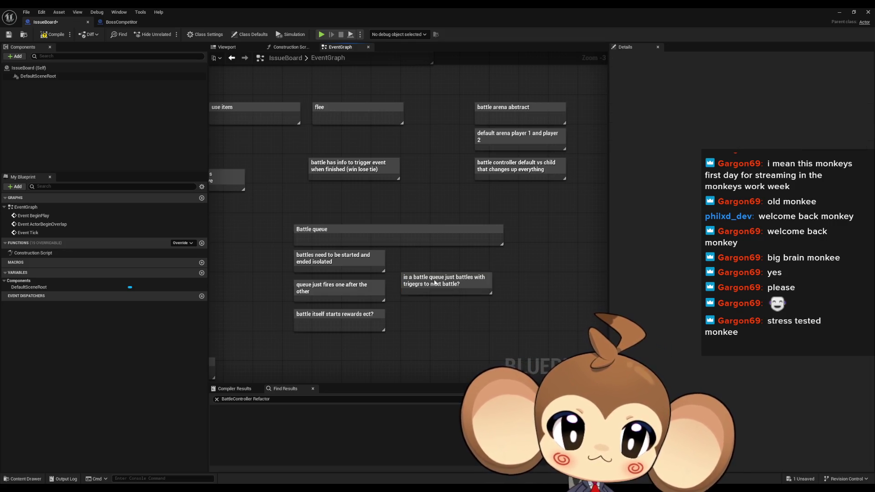
# Step: Remove the stray 'e' from 'trigegrs' in the question note
pyautogui.doubleClick(466, 294)
pyautogui.press('Return')
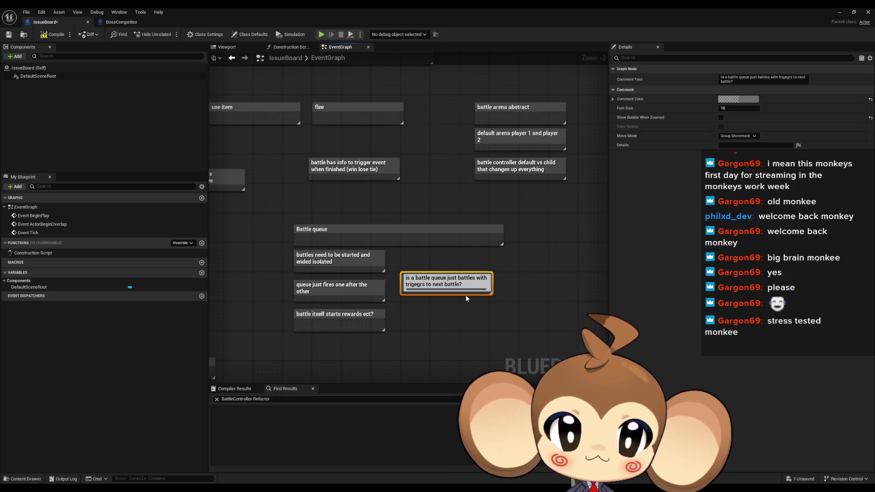
pyautogui.press('BackSpace')
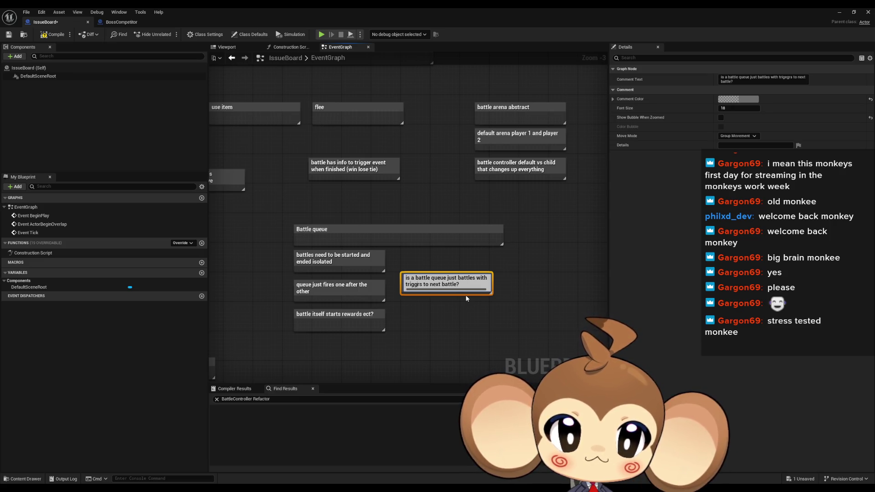
pyautogui.press('Return')
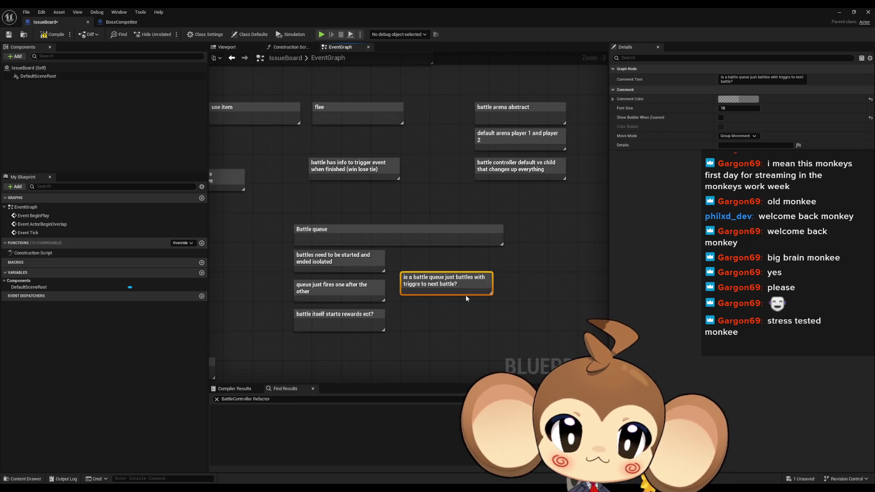
# Step: Add a note asking whether to memorize older fight results, via memory actors destroyed after resolve
pyautogui.write('c')
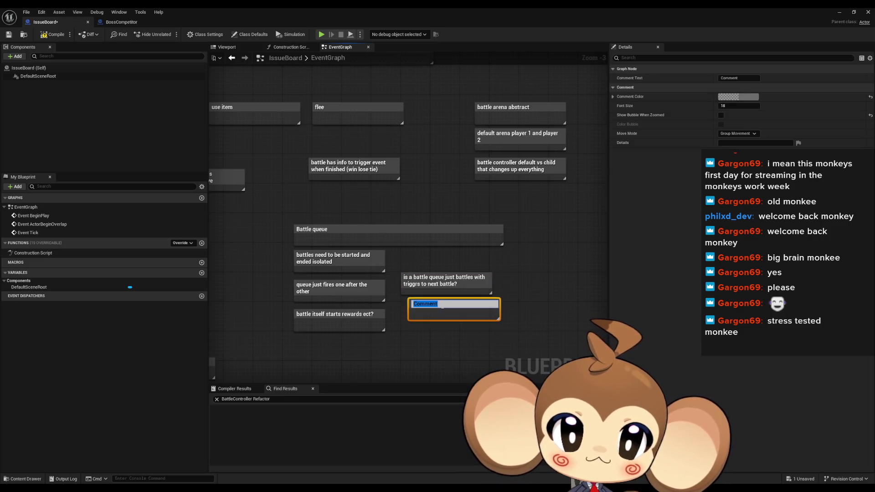
pyautogui.write('if yes, d')
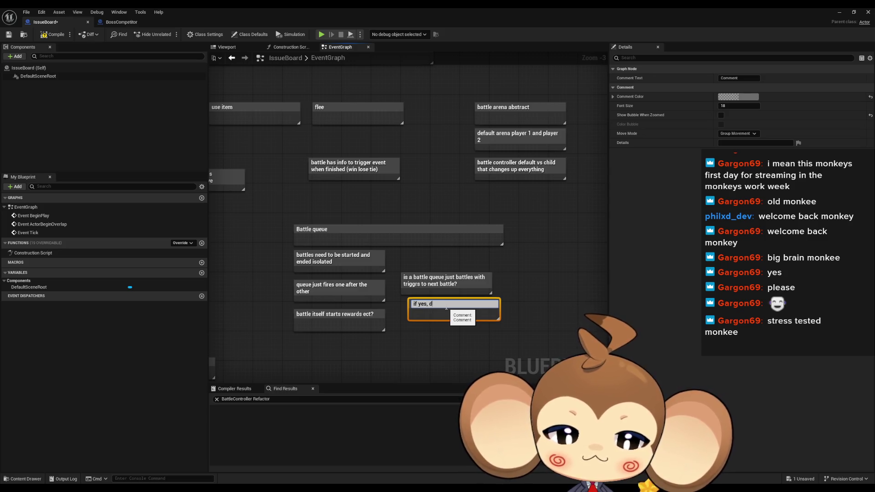
pyautogui.write('o we need to mem')
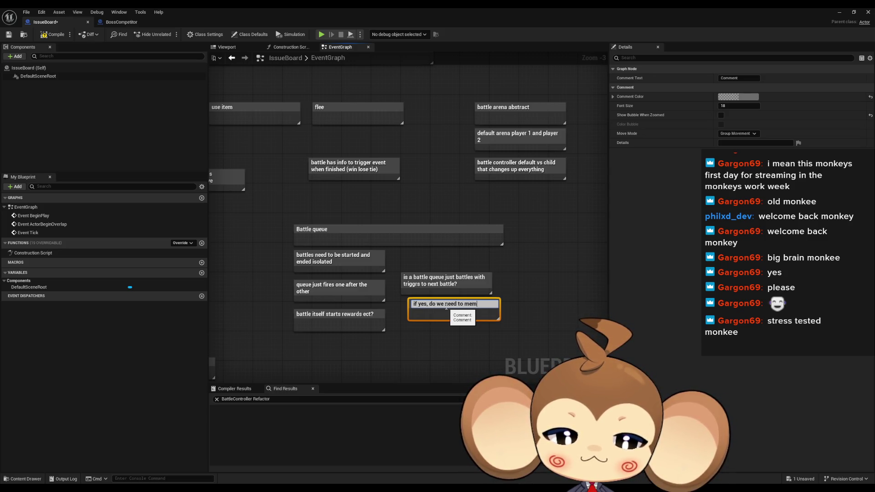
pyautogui.write('orize result')
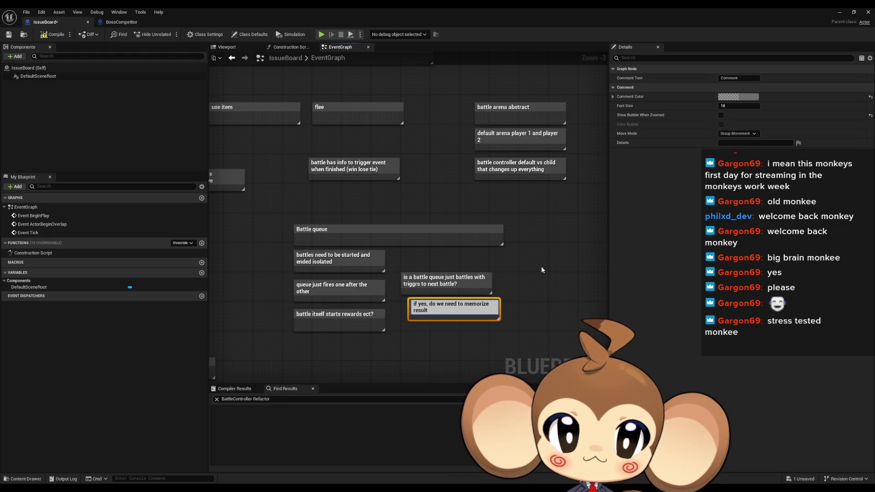
pyautogui.write('s o')
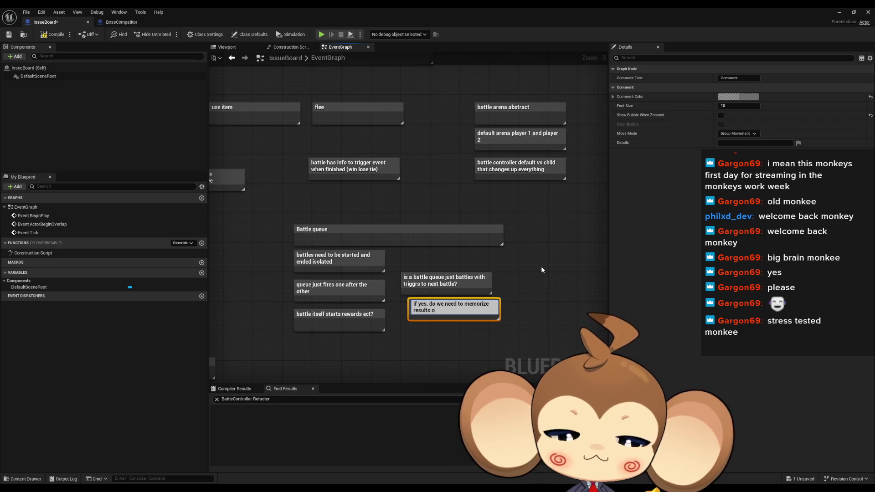
pyautogui.write('f olde')
pyautogui.write('r fi')
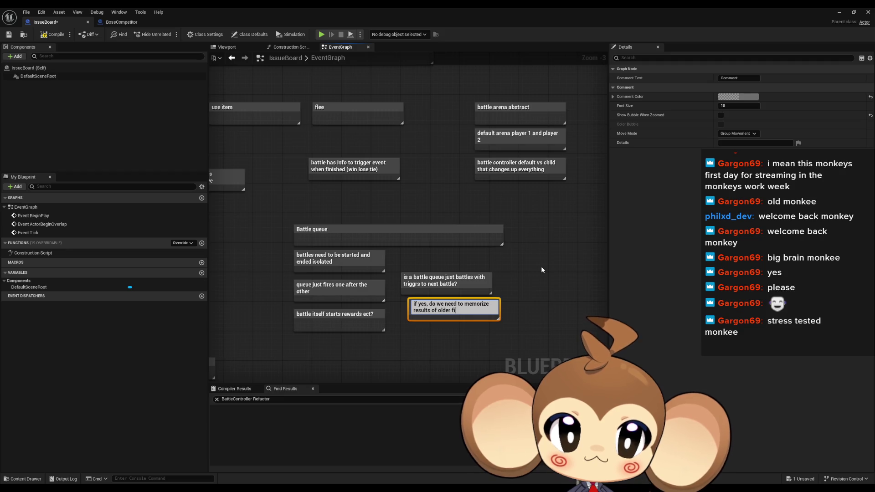
pyautogui.write('ghts? (ac')
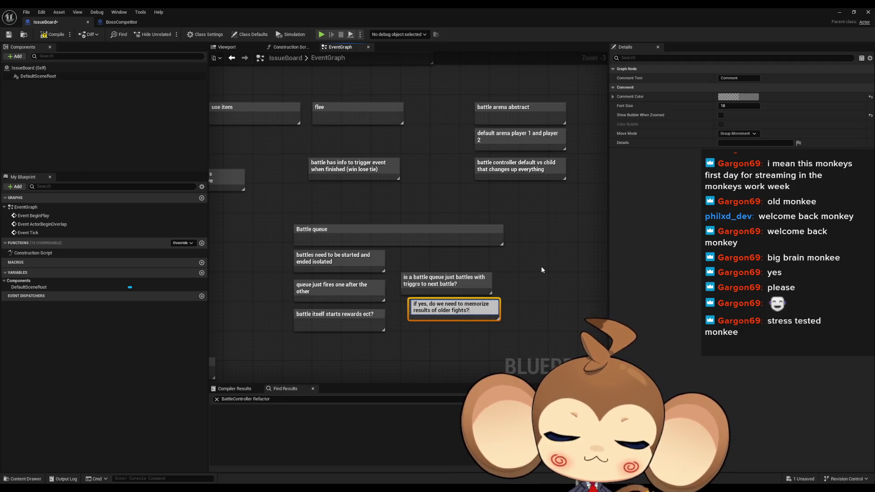
pyautogui.write('hiveable')
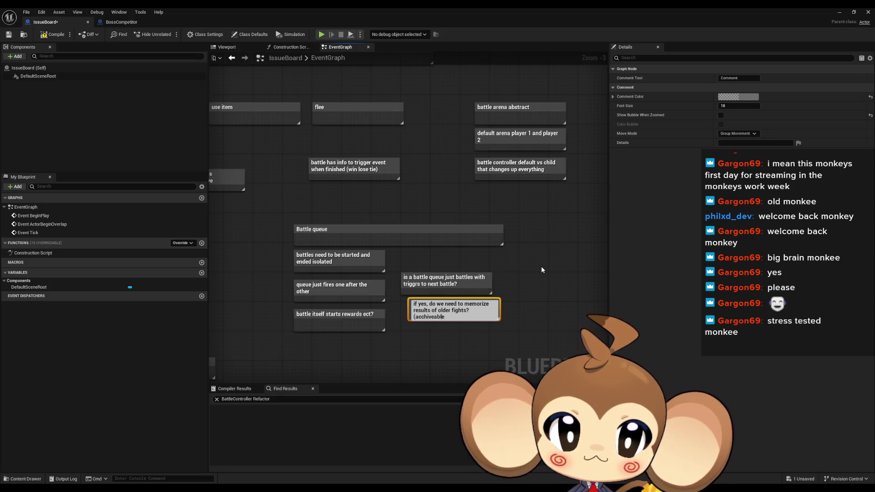
pyautogui.press('Left')
pyautogui.press('Left')
pyautogui.press('Left')
pyautogui.press('BackSpace')
pyautogui.press('End')
pyautogui.write('with memory ac')
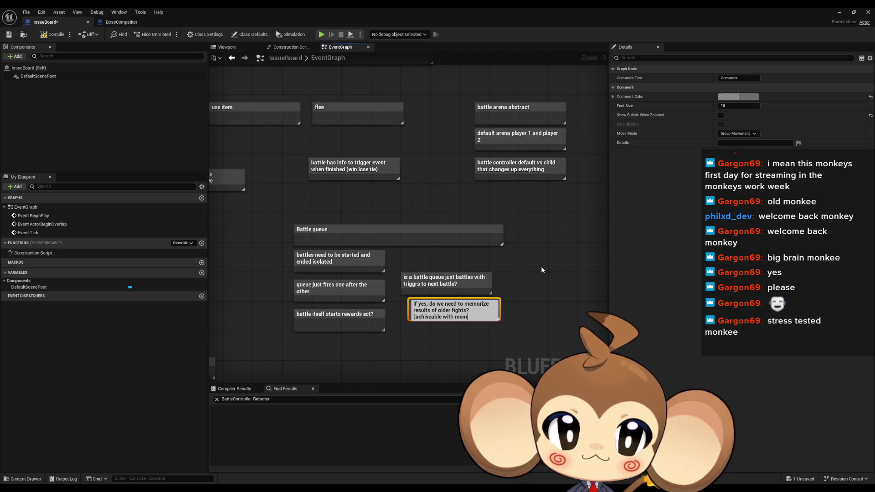
pyautogui.write('tors')
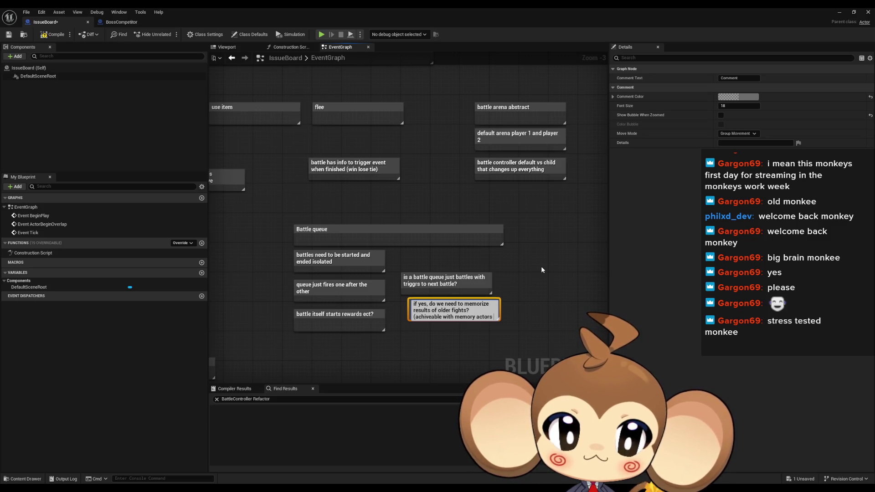
pyautogui.write(' that get destroyed af')
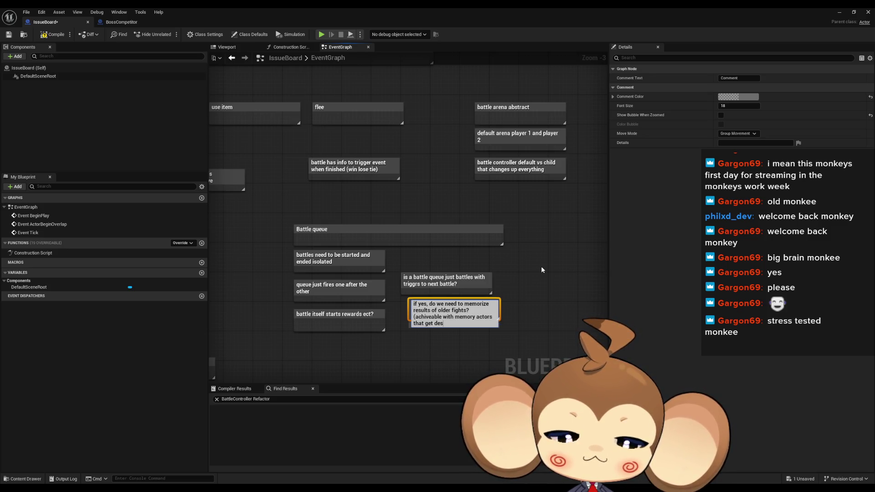
pyautogui.write('ter resolve')
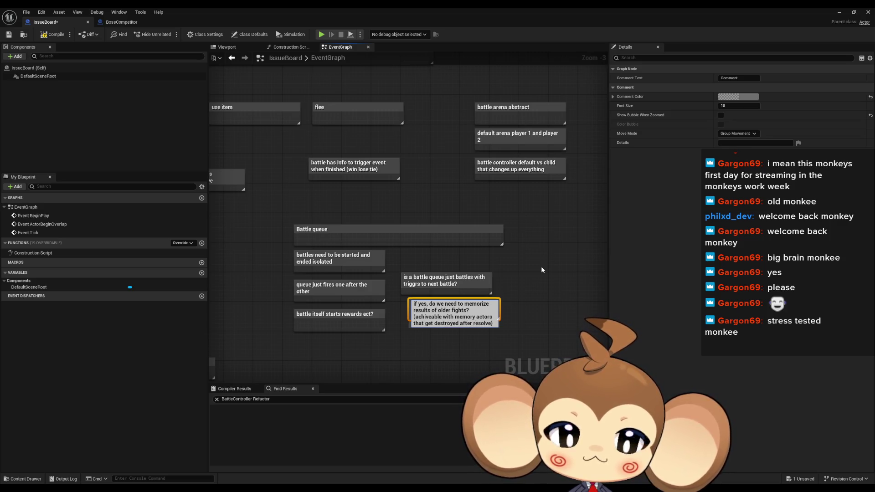
pyautogui.press('Return')
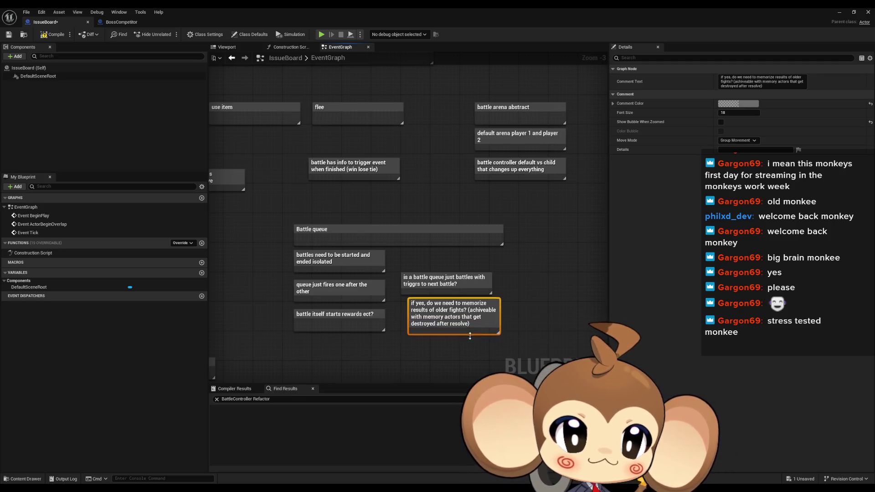
pyautogui.click(461, 338)
# Step: Pan and zoom around the board to review the comment notes
pyautogui.moveTo(358, 386); pyautogui.dragTo(513, 319)
pyautogui.scroll(-3, 514, 319)
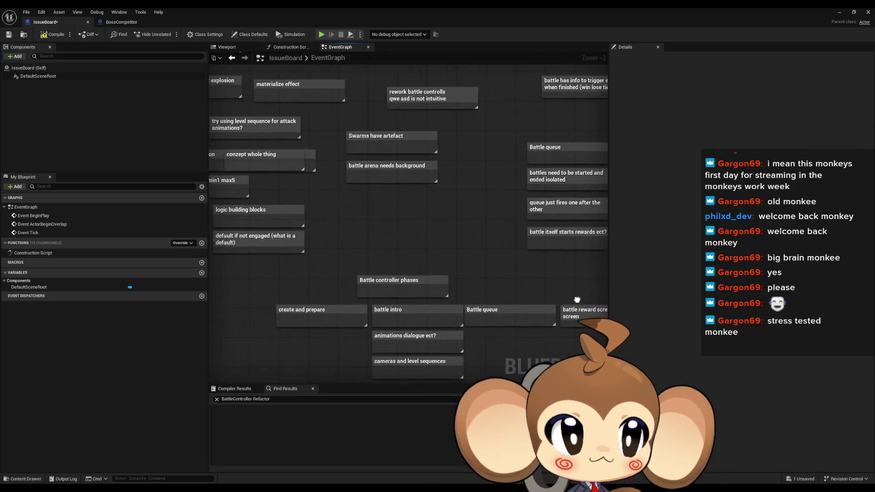
pyautogui.scroll(1, 451, 310)
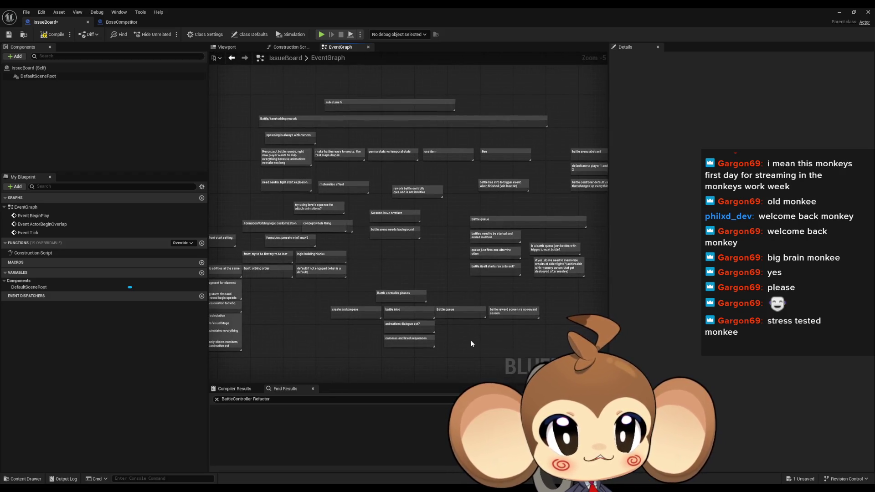
pyautogui.scroll(1, 472, 342)
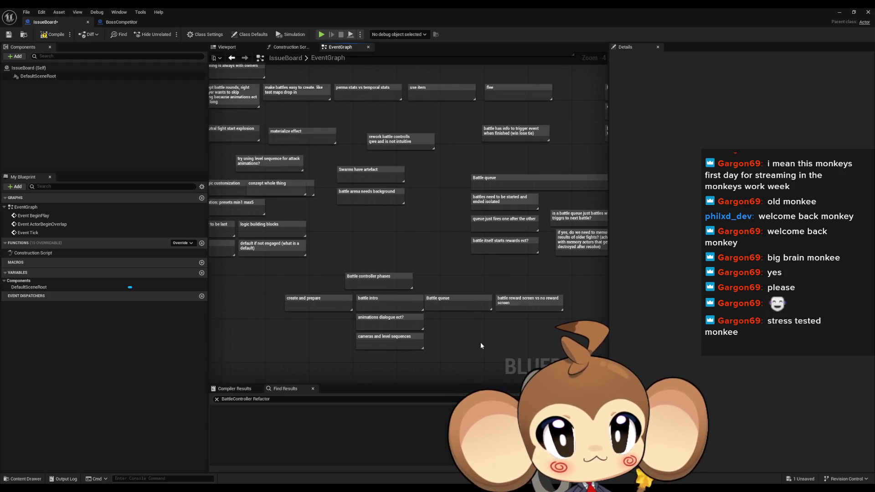
pyautogui.moveTo(471, 350); pyautogui.dragTo(486, 378)
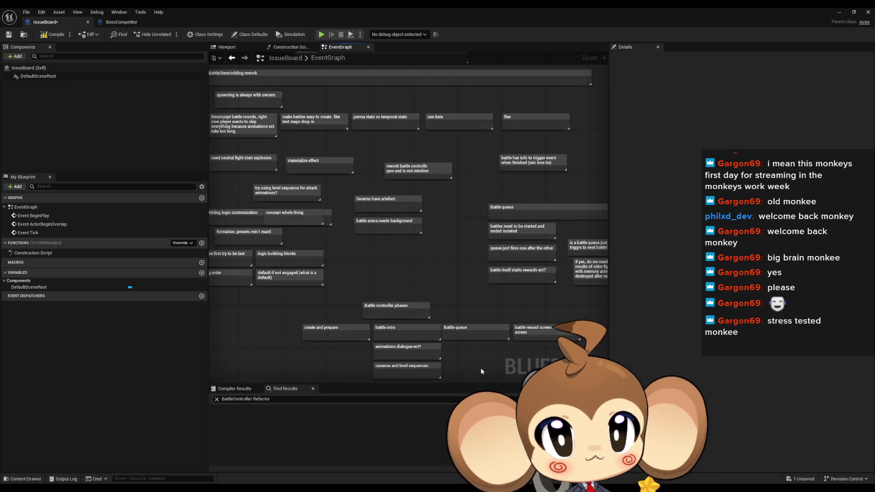
pyautogui.moveTo(478, 369); pyautogui.dragTo(465, 328)
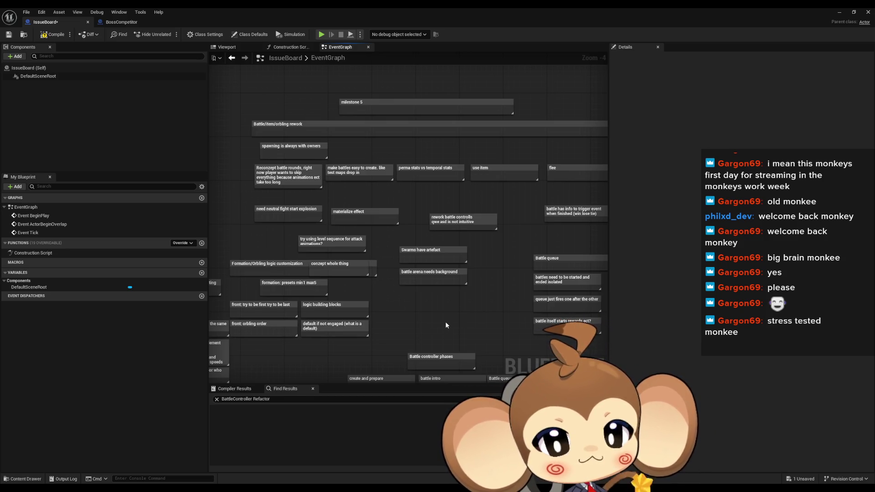
pyautogui.moveTo(445, 320)
pyautogui.mouseDown()
pyautogui.moveTo(397, 318)
pyautogui.moveTo(322, 264)
pyautogui.mouseUp()
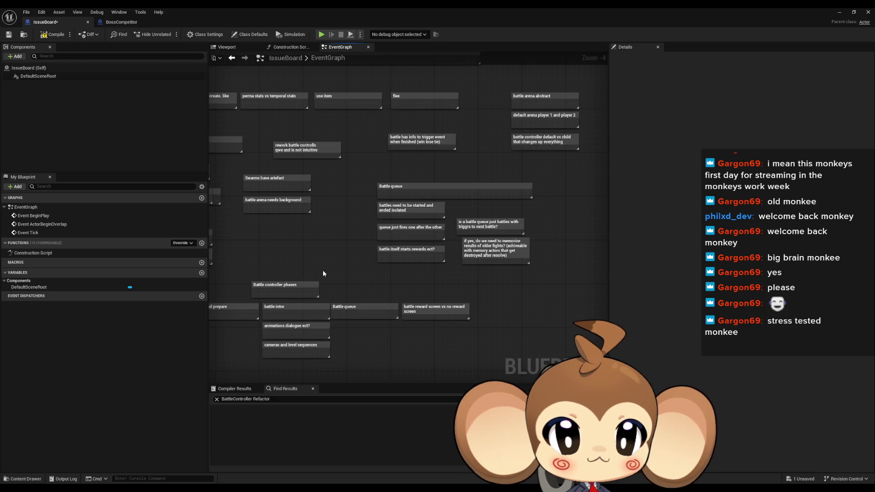
# Step: Check the phases row notes: reward screen, animations, battle intro, and create and prepare
pyautogui.moveTo(292, 241)
pyautogui.mouseDown()
pyautogui.moveTo(402, 300)
pyautogui.moveTo(410, 327)
pyautogui.mouseUp()
pyautogui.click(391, 276)
pyautogui.moveTo(391, 156); pyautogui.dragTo(592, 242)
pyautogui.click(472, 277)
pyautogui.scroll(1, 490, 308)
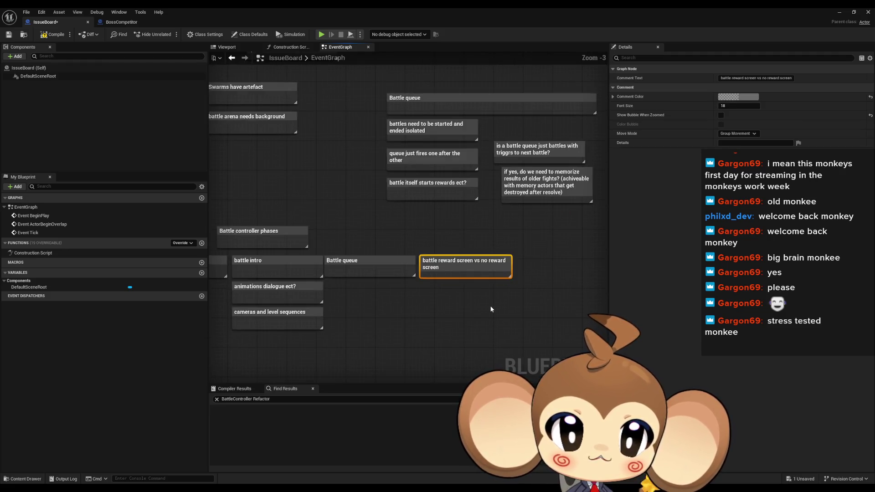
pyautogui.click(490, 305)
pyautogui.moveTo(393, 305); pyautogui.dragTo(481, 297)
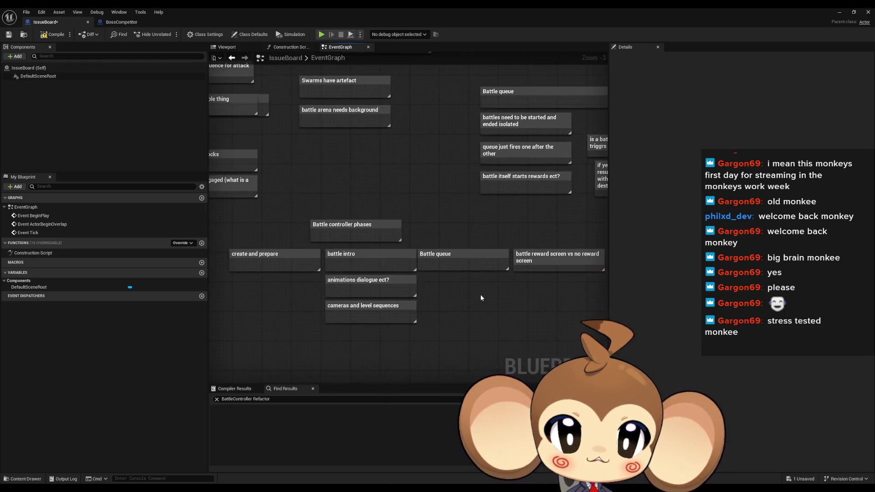
pyautogui.click(370, 288)
pyautogui.click(360, 260)
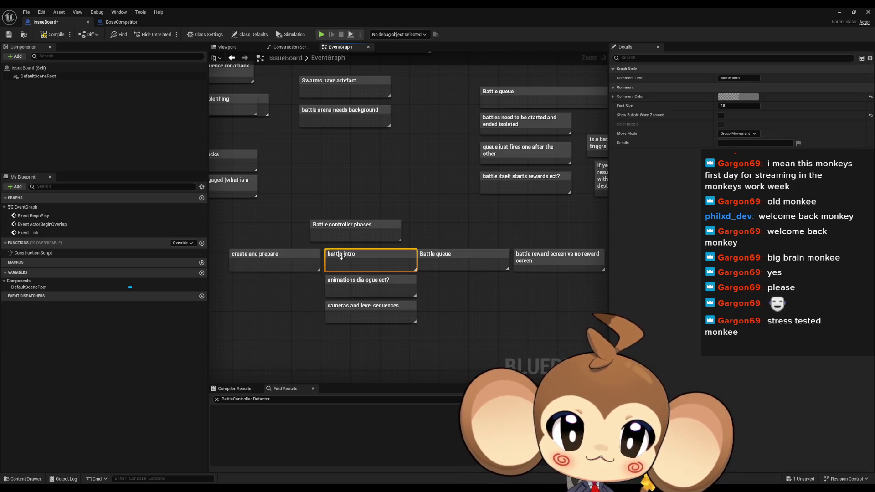
pyautogui.click(239, 253)
pyautogui.click(461, 297)
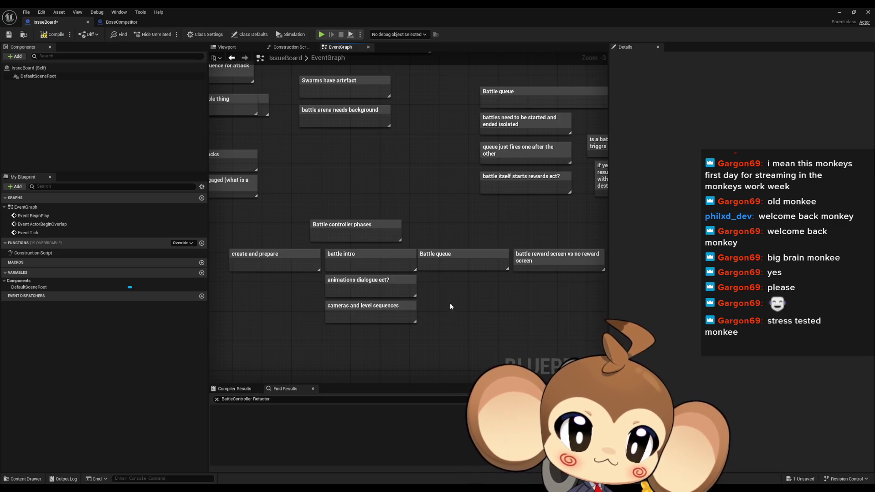
# Step: Add a 'round start confirmation' comment and place it beside the cameras note
pyautogui.write('c')
pyautogui.write('round star')
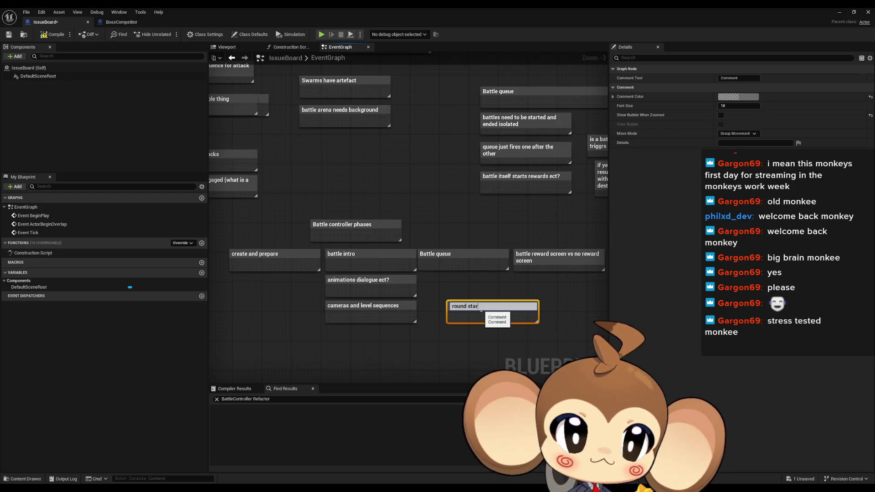
pyautogui.write('t confirmation')
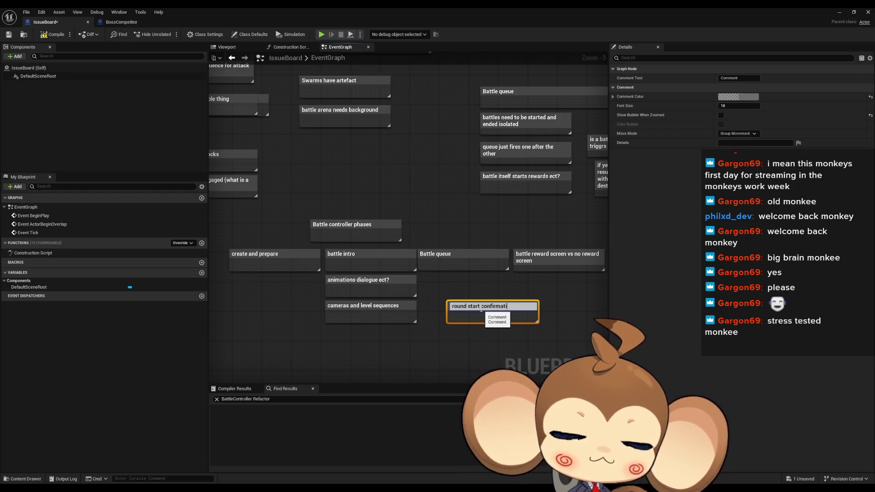
pyautogui.press('Return')
pyautogui.moveTo(483, 307); pyautogui.dragTo(465, 295)
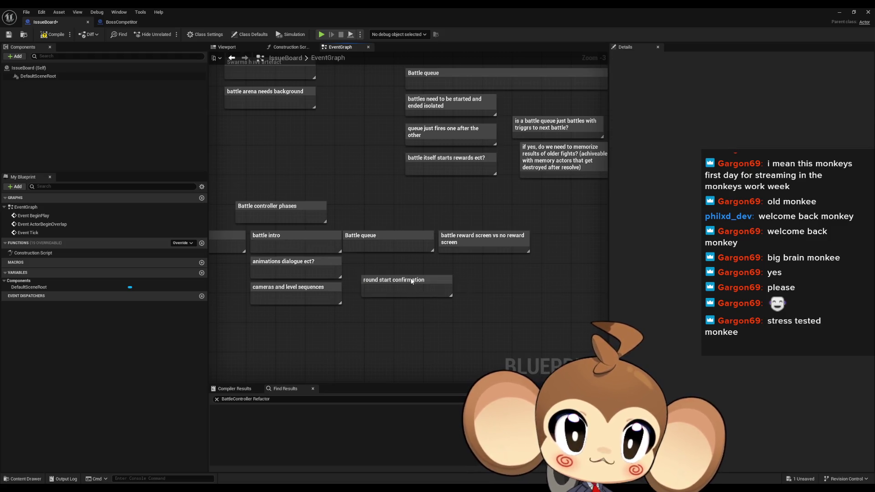
# Step: Append '(animations need to happen)' to the title, then start another comment
pyautogui.press('F2')
pyautogui.press('End')
pyautogui.write('(')
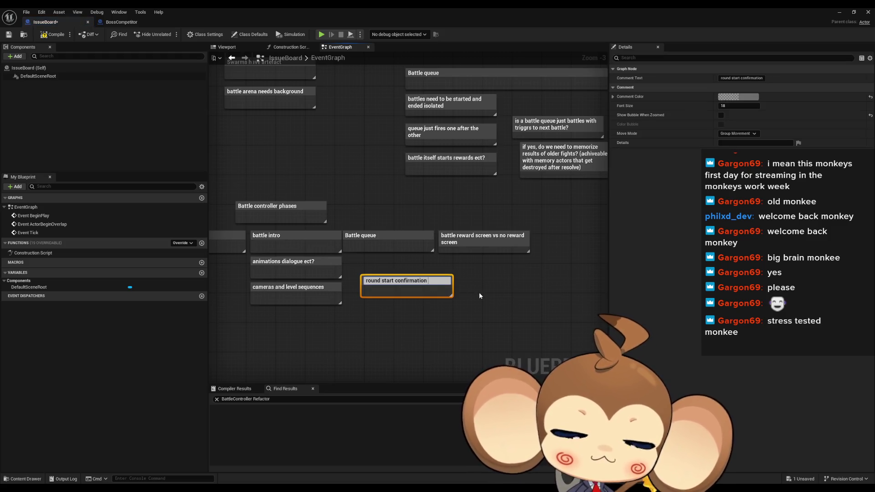
pyautogui.write('animations')
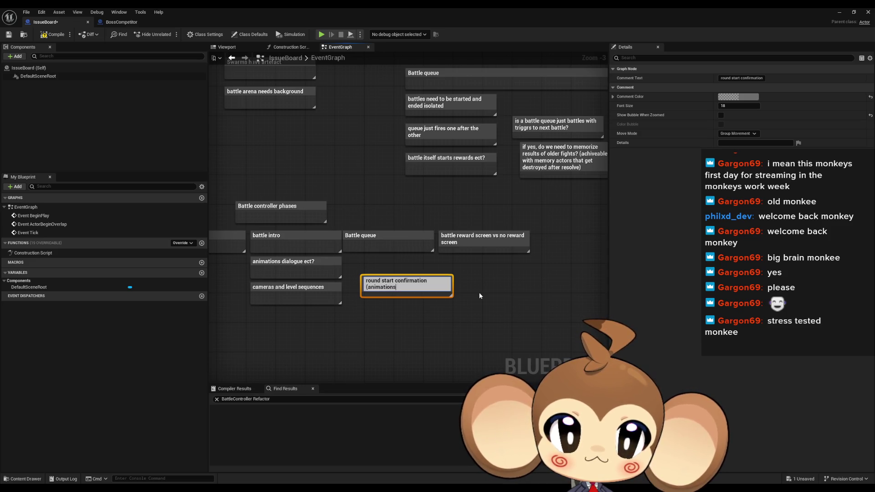
pyautogui.write(' need to happen)')
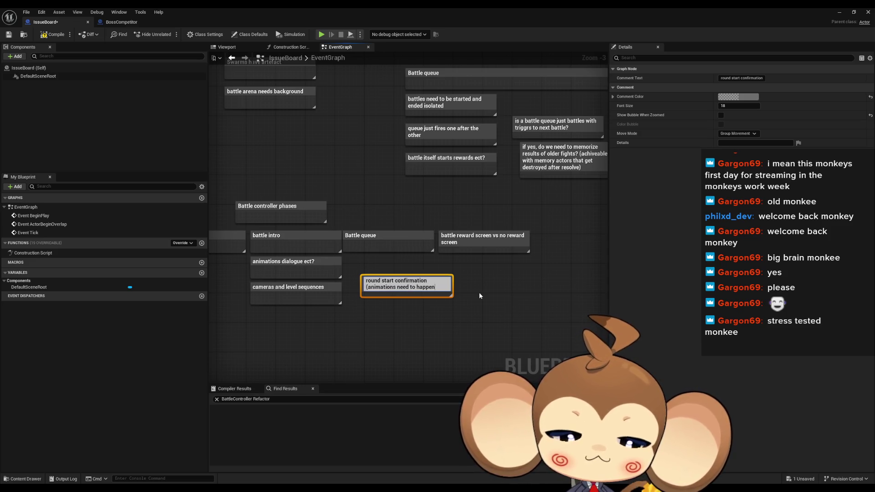
pyautogui.press('Return')
pyautogui.click(480, 291)
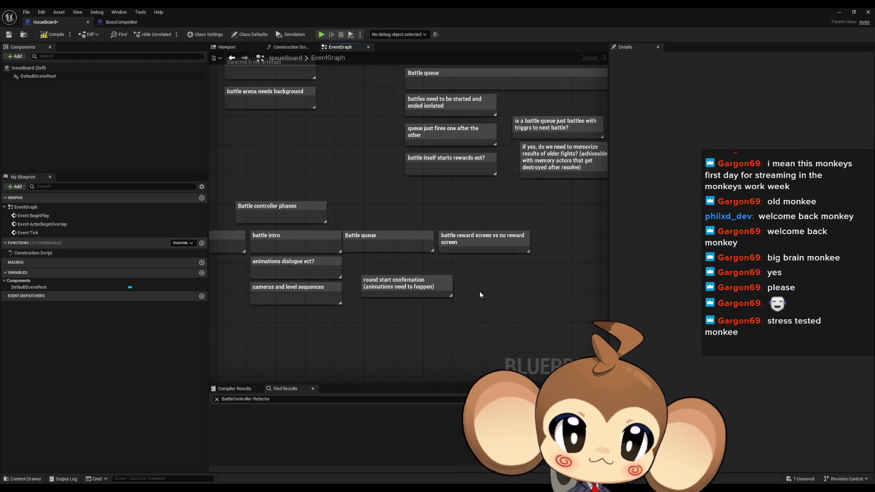
pyautogui.moveTo(478, 290); pyautogui.dragTo(432, 278)
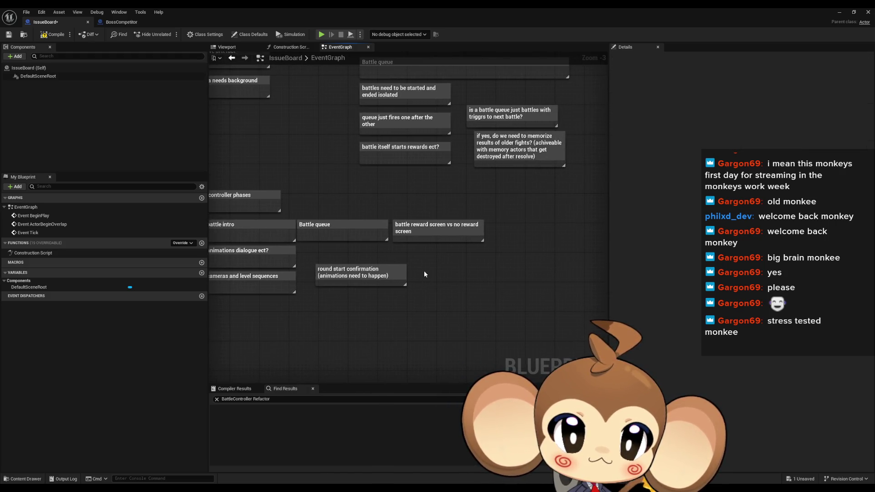
pyautogui.press('c')
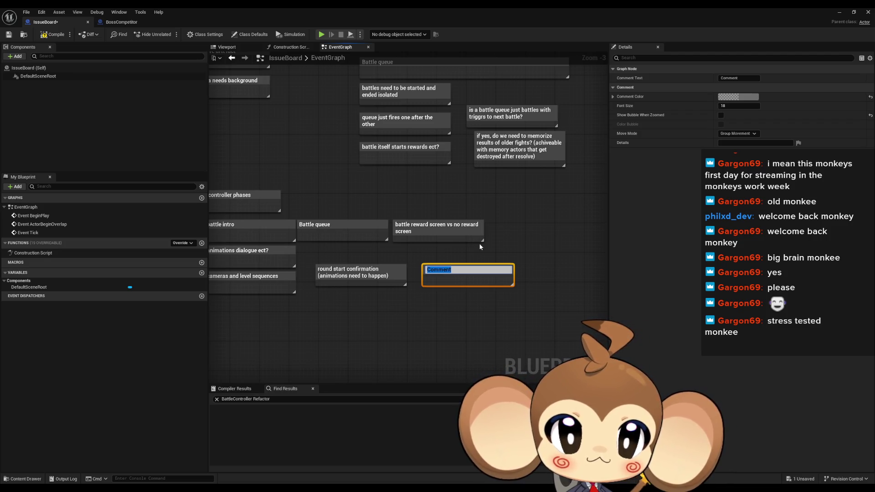
# Step: Title the new comment 'who starts' and nudge it slightly left
pyautogui.write('who starts')
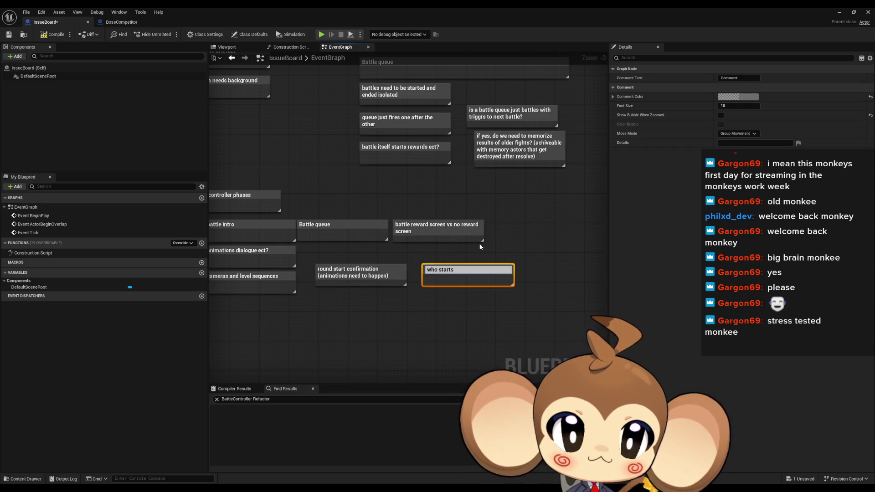
pyautogui.press('Return')
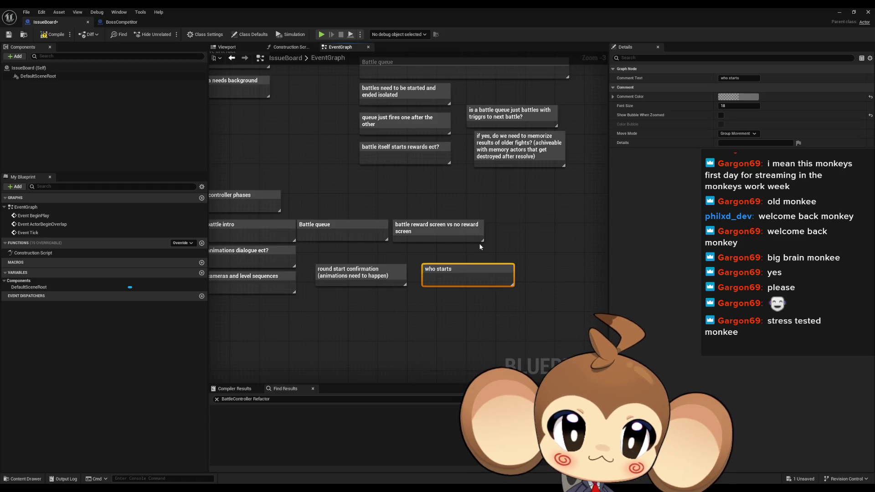
pyautogui.moveTo(450, 271); pyautogui.dragTo(438, 271)
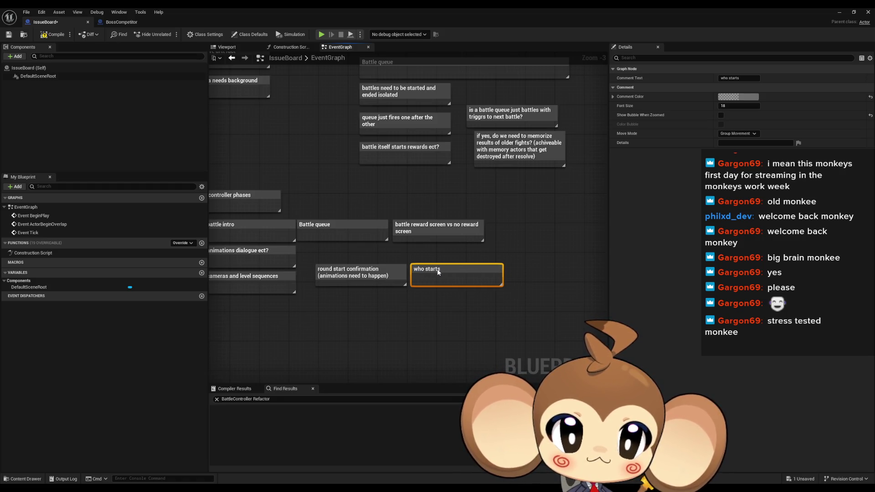
pyautogui.click(414, 292)
# Step: Add a 'resolve first competitor then second' comment below who starts
pyautogui.press('c')
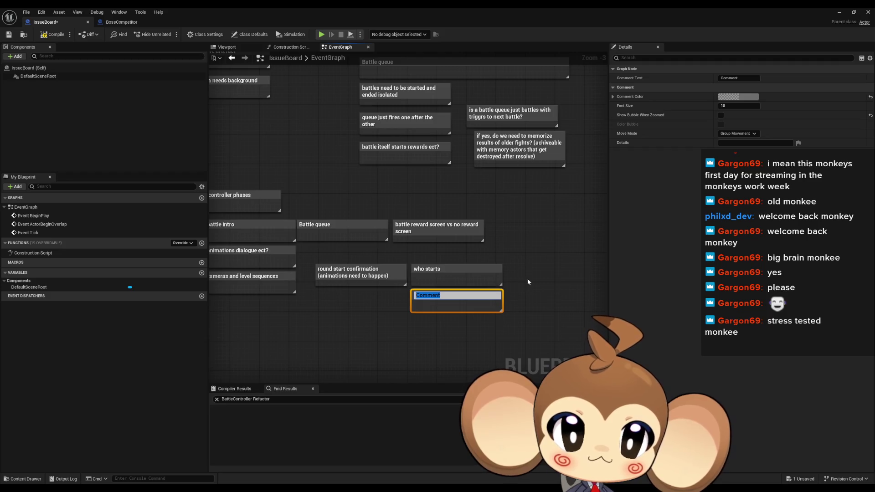
pyautogui.write('r')
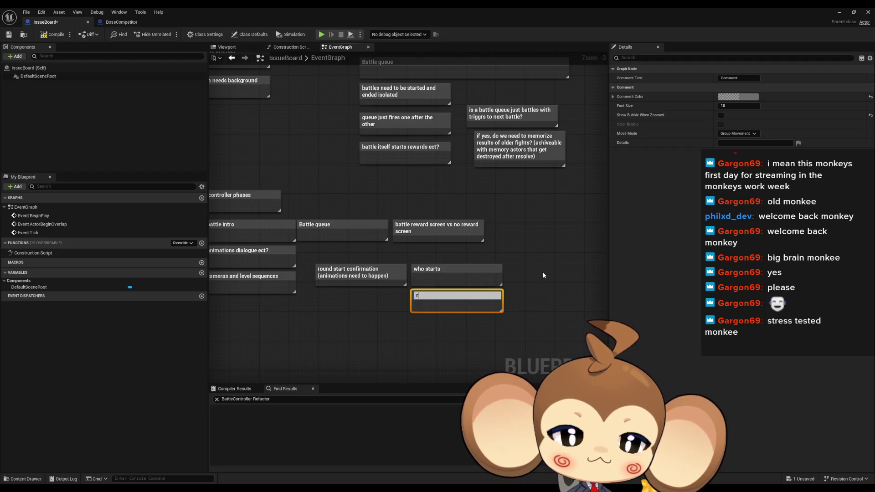
pyautogui.write('esolve first')
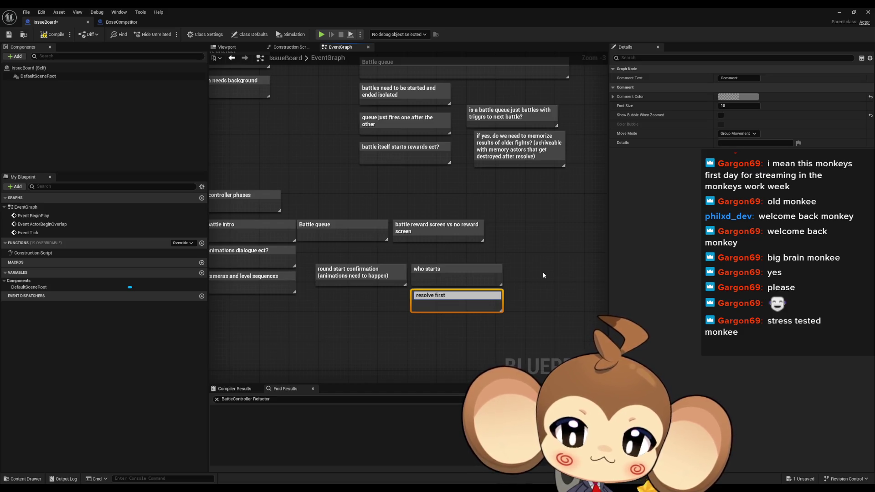
pyautogui.write(' competit')
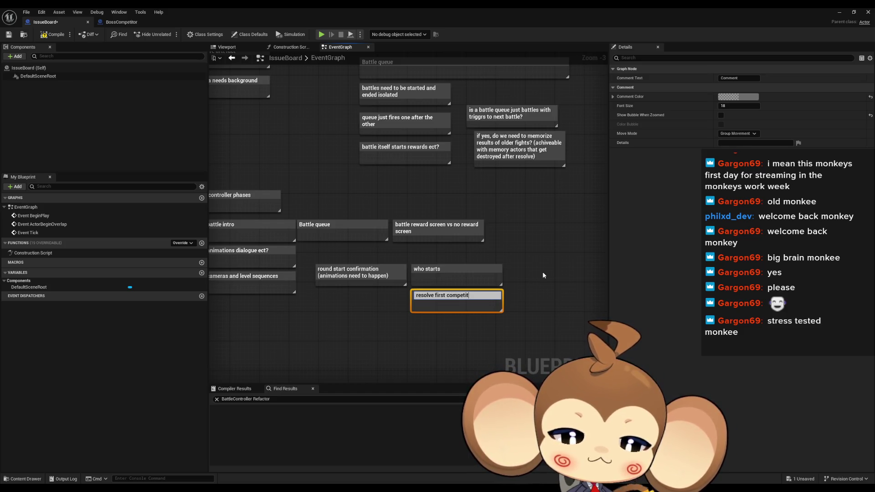
pyautogui.write('or then second')
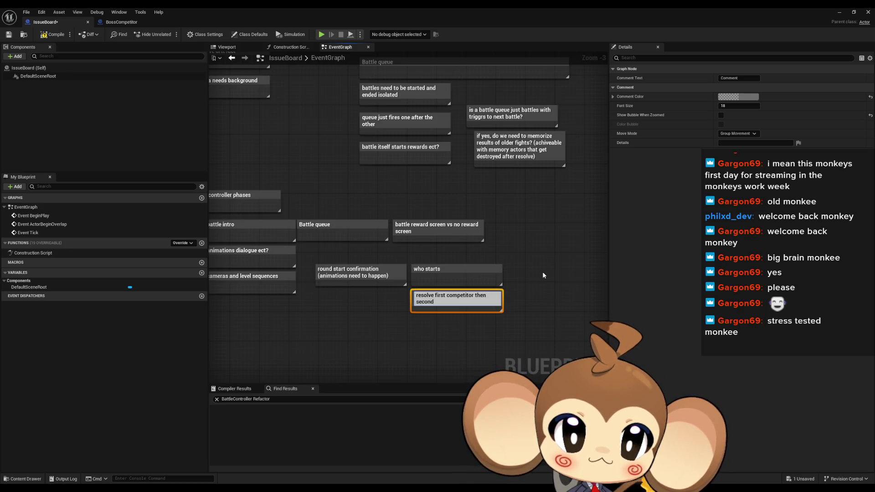
pyautogui.press('Return')
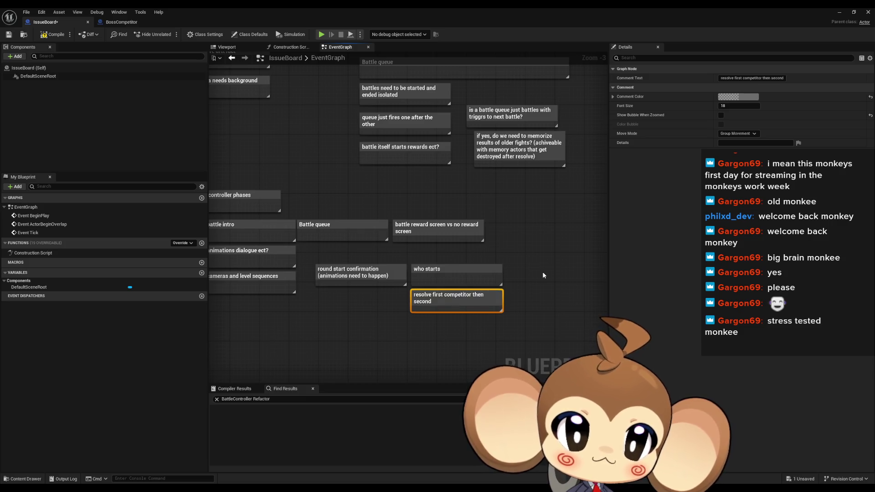
# Step: Add a 'resolve end round (healing, mp recover ect)' comment beneath them
pyautogui.click(543, 273)
pyautogui.write('c')
pyautogui.write('re')
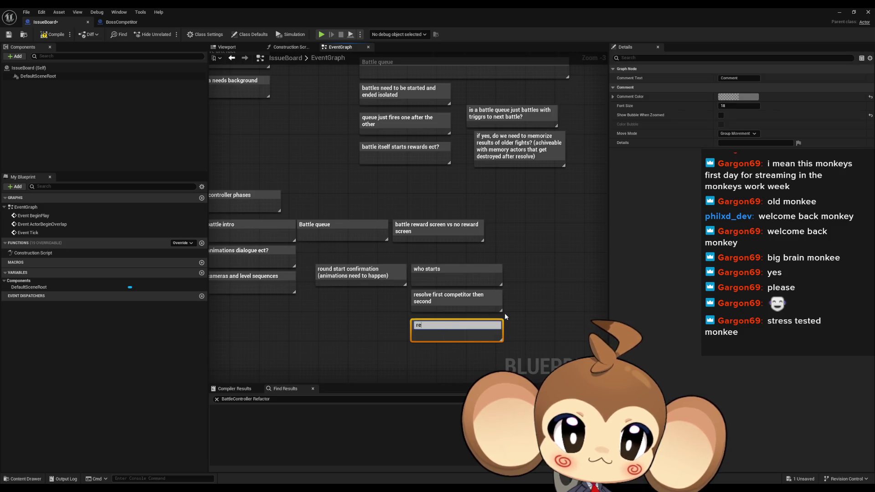
pyautogui.write('solve')
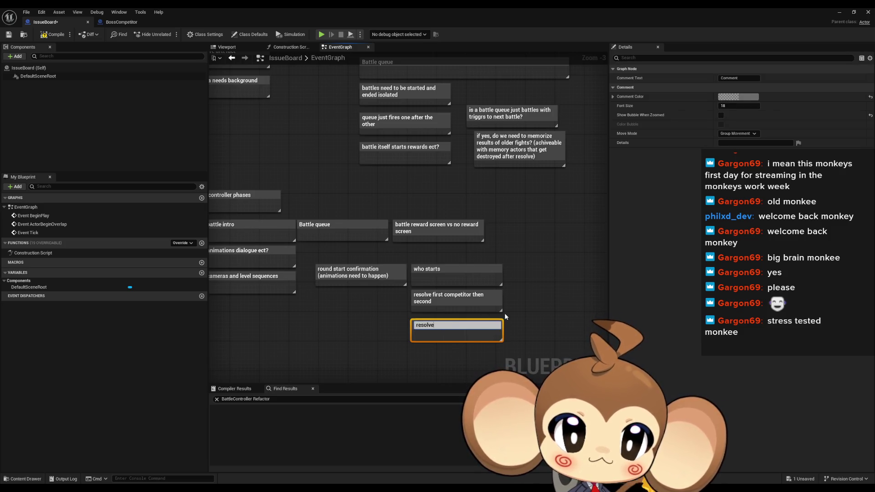
pyautogui.write(' end round (healing e')
pyautogui.press('BackSpace')
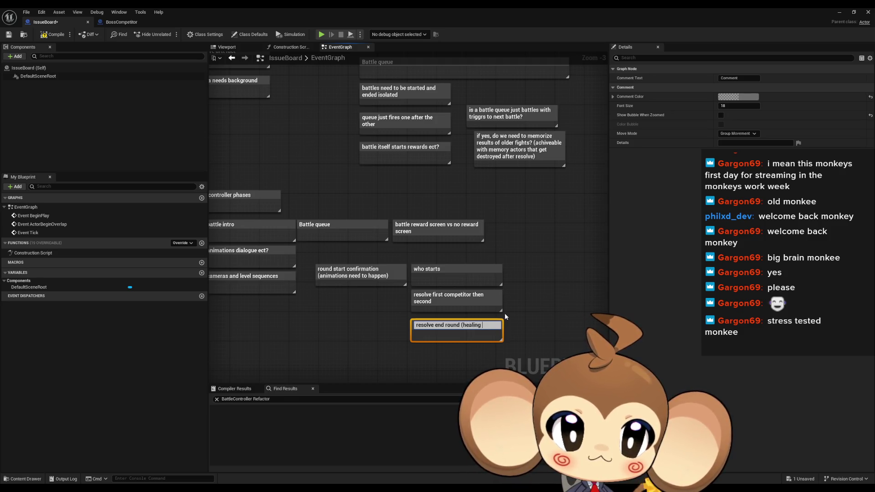
pyautogui.write(', mp recover ect)')
pyautogui.press('Return')
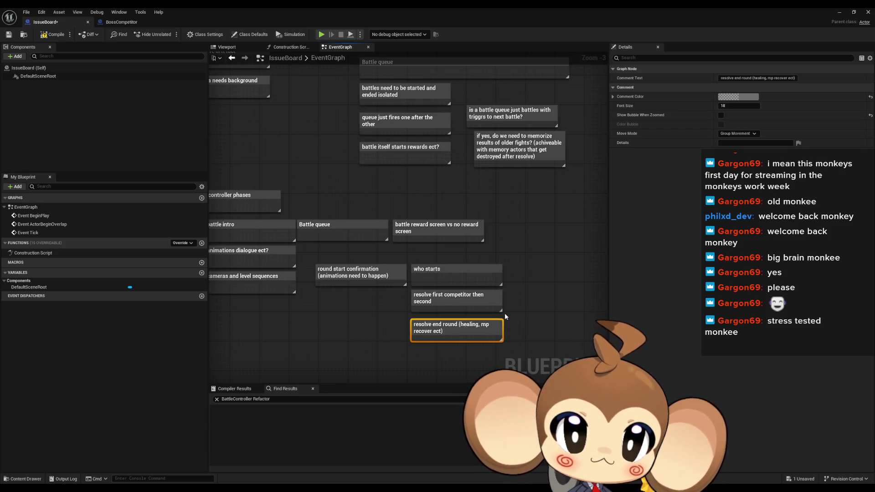
pyautogui.scroll(-2, 504, 313)
# Step: Add a 'dmg concept, current one does not work well with leveling ect' note, nudged up-left
pyautogui.click(504, 219)
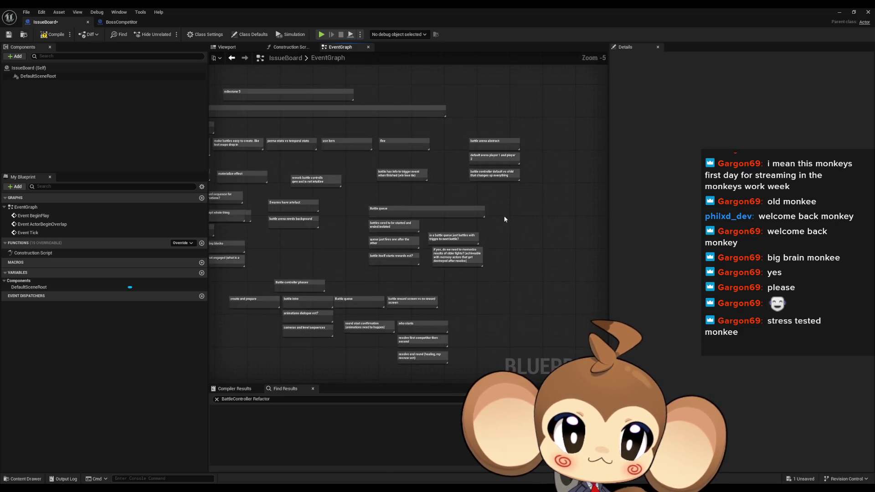
pyautogui.scroll(1, 510, 214)
pyautogui.write('c')
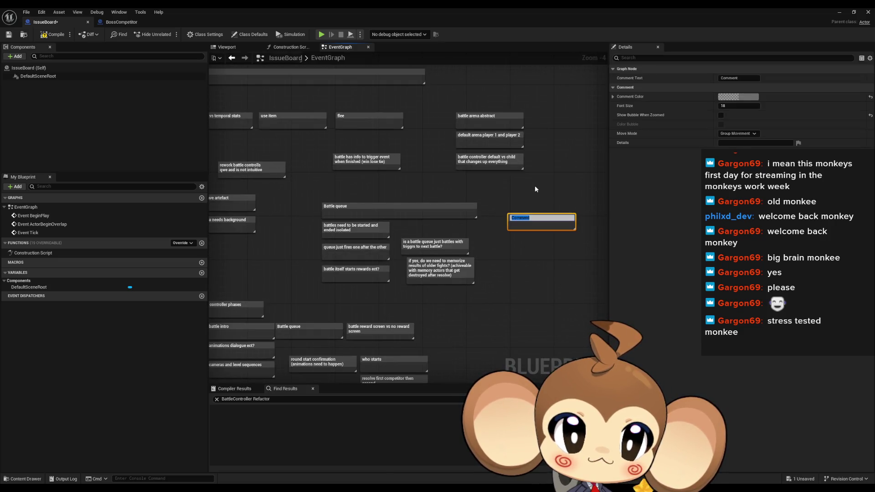
pyautogui.write('dmg conze')
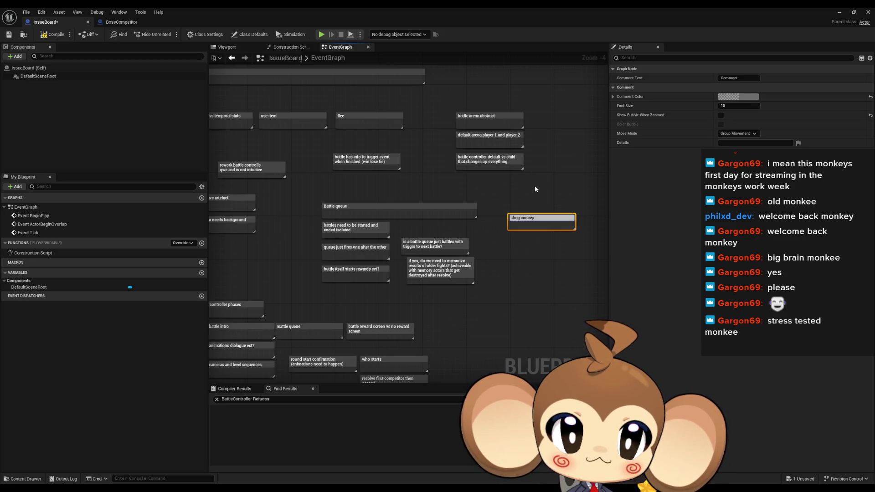
pyautogui.write('urre')
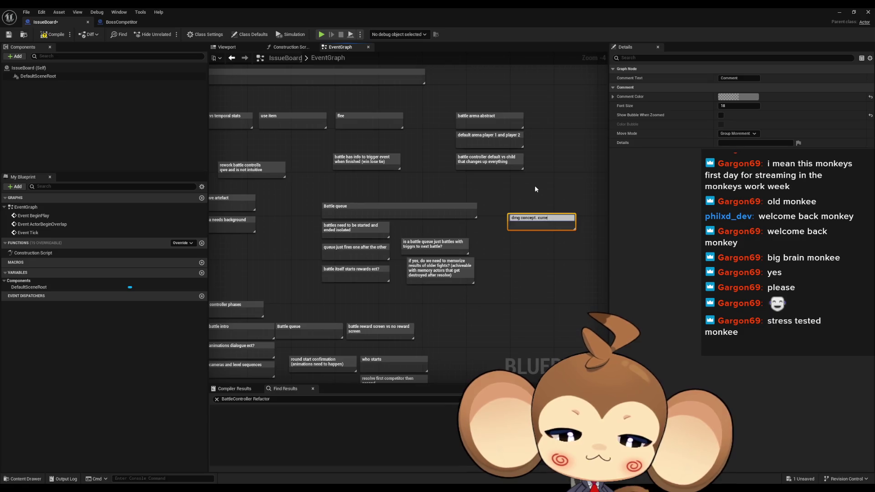
pyautogui.write('nt one ')
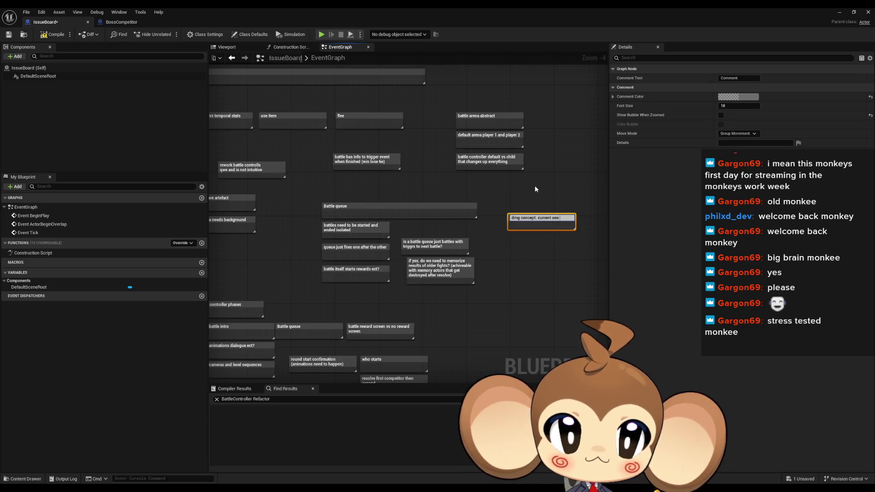
pyautogui.write('does not work')
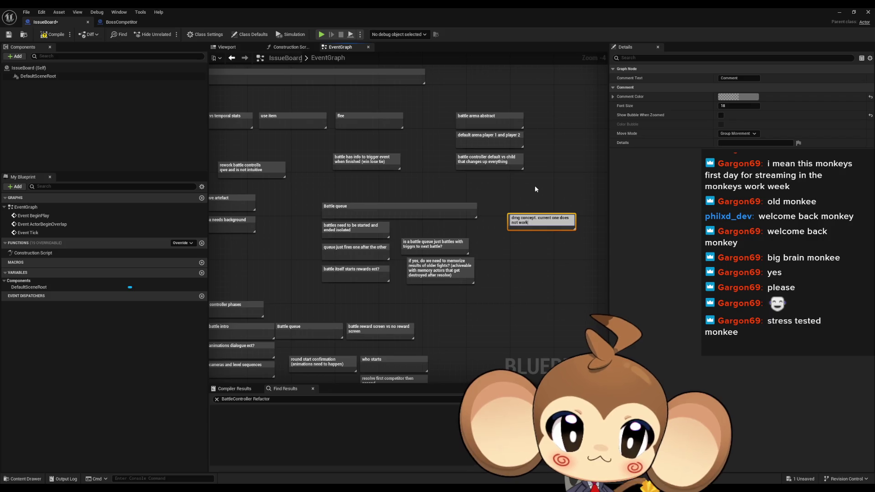
pyautogui.write(' well with leveling ect')
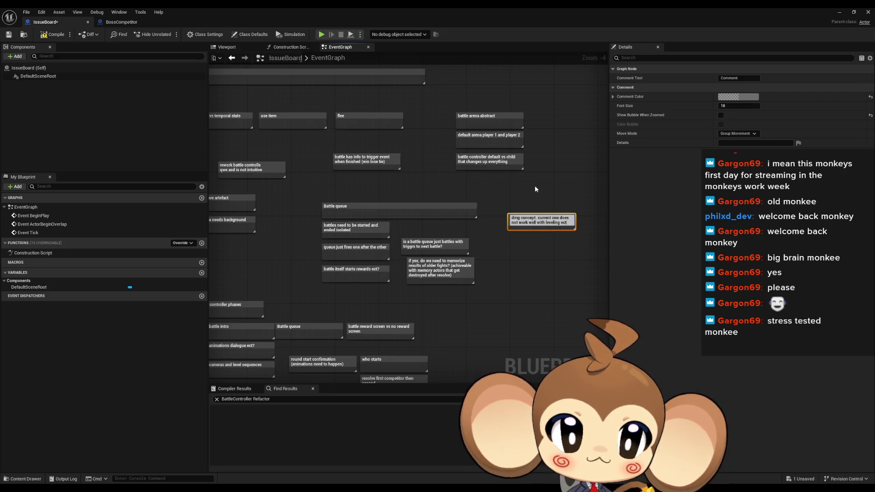
pyautogui.press('Return')
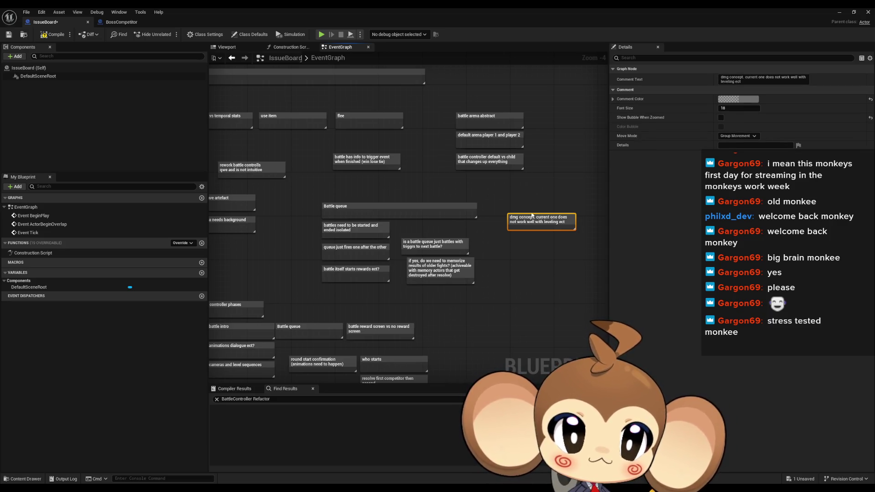
pyautogui.moveTo(532, 215); pyautogui.dragTo(522, 210)
pyautogui.click(511, 253)
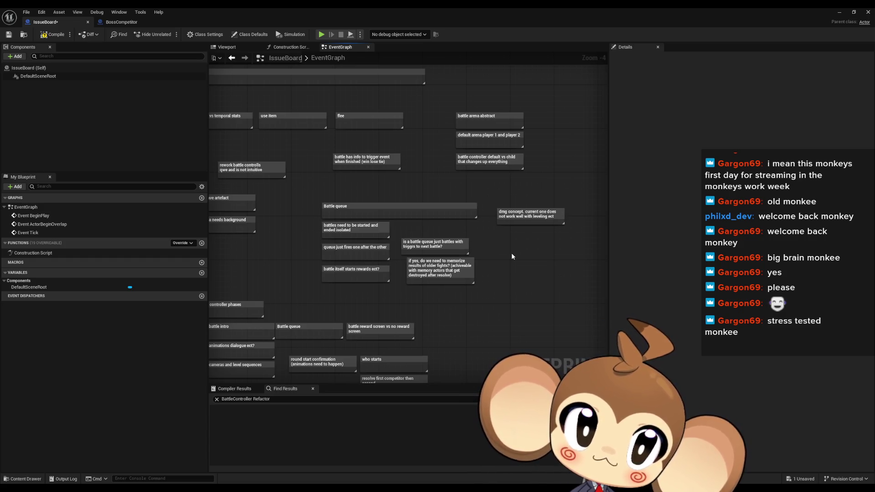
pyautogui.scroll(-3, 501, 303)
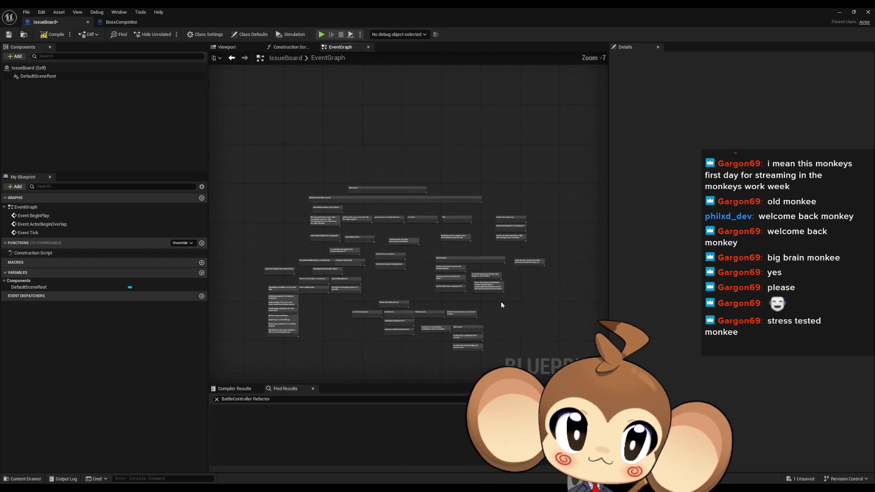
pyautogui.scroll(5, 501, 304)
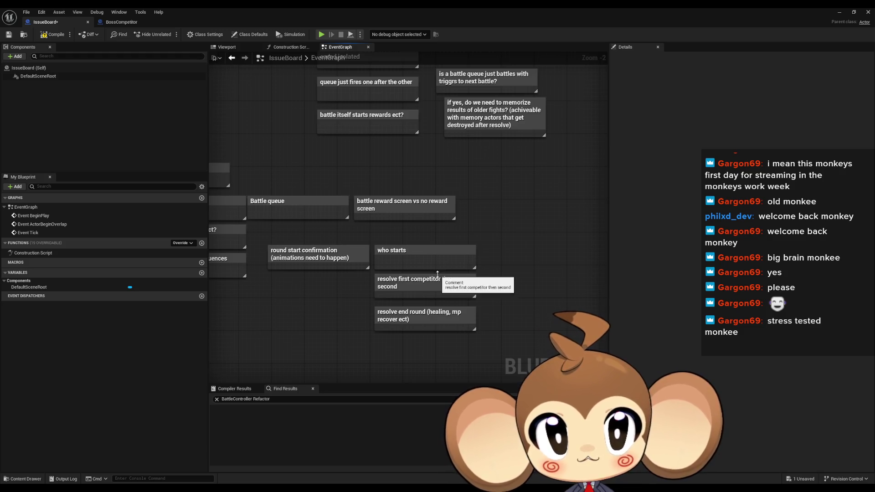
pyautogui.scroll(-2, 437, 263)
pyautogui.click(363, 259)
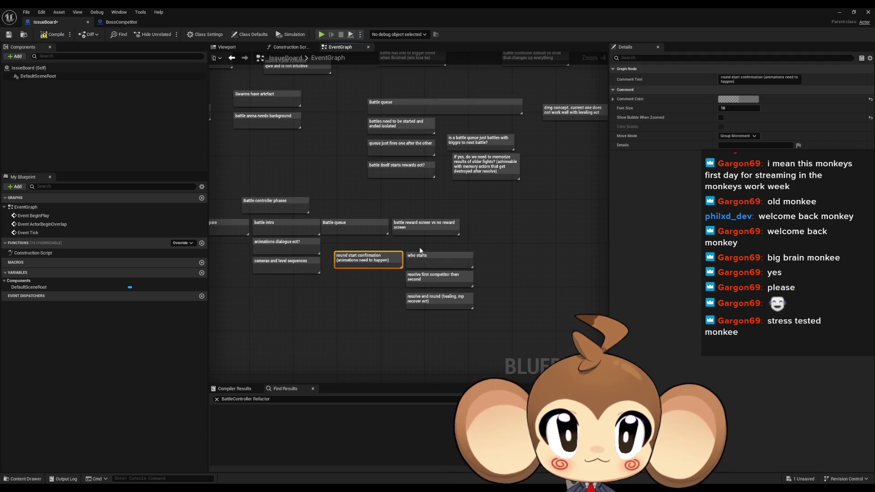
pyautogui.moveTo(421, 251); pyautogui.dragTo(445, 312)
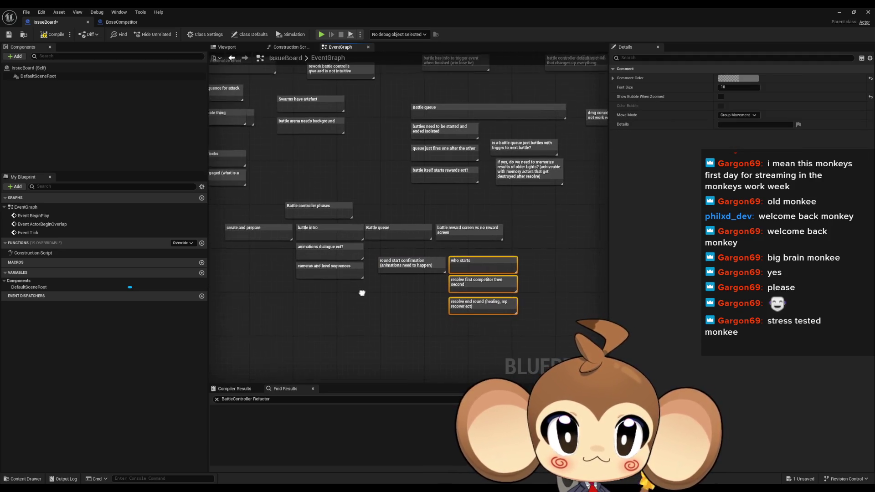
pyautogui.click(395, 265)
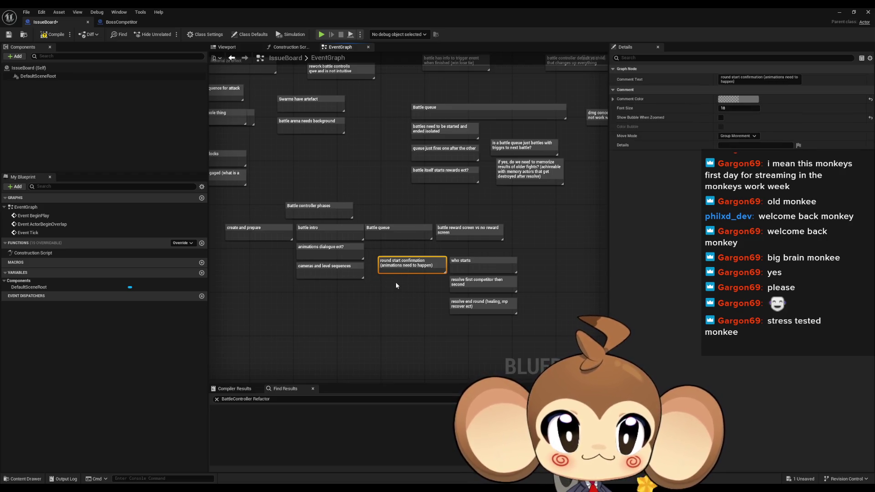
pyautogui.scroll(1, 423, 280)
pyautogui.click(438, 303)
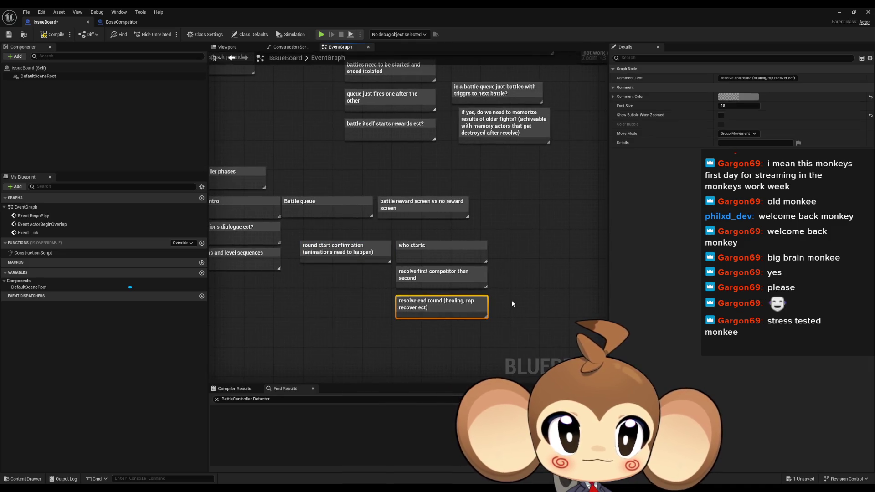
# Step: Add a 'BATTLE END TRIGGER' comment and move it a bit left
pyautogui.click(510, 299)
pyautogui.scroll(-3, 504, 275)
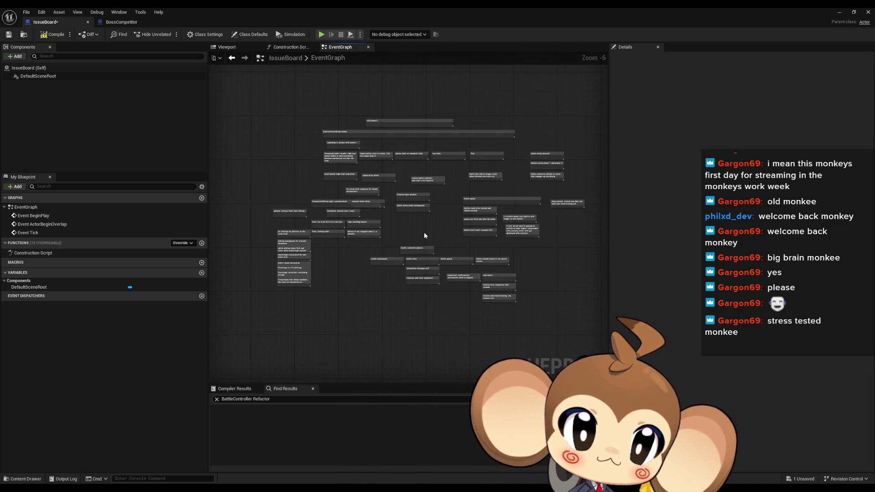
pyautogui.scroll(3, 425, 234)
pyautogui.write('c')
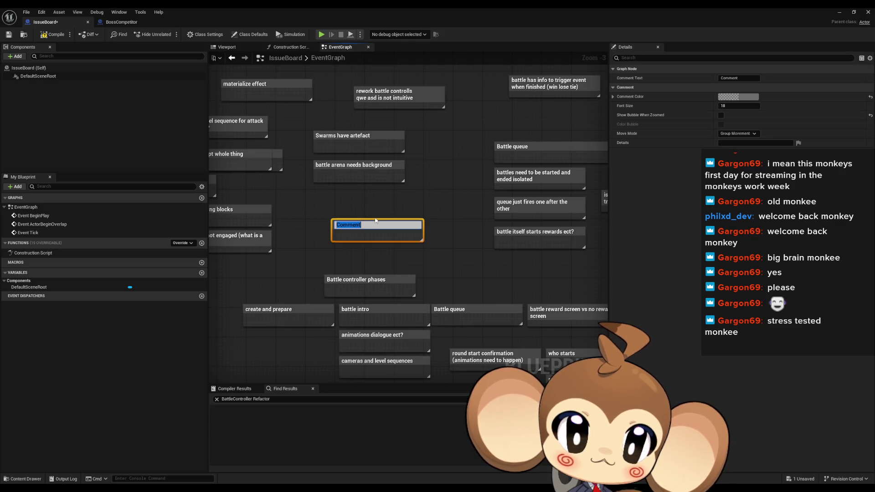
pyautogui.write('BATTLE END TRIGGER')
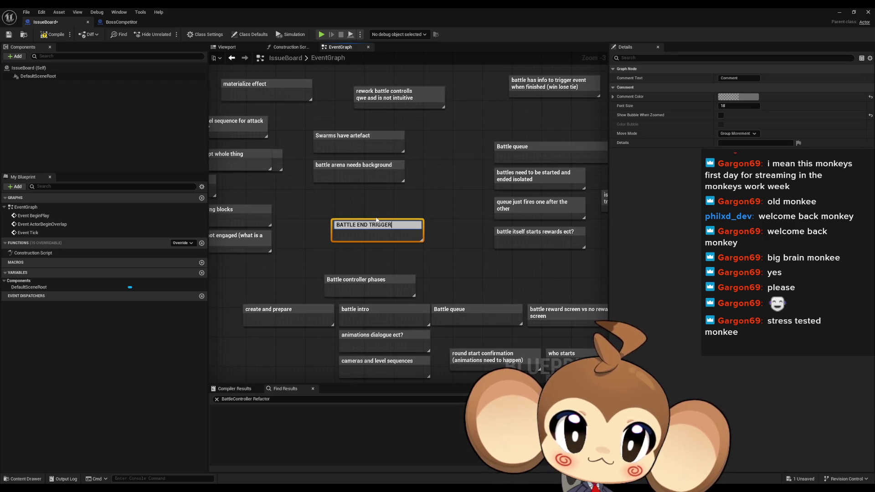
pyautogui.press('Return')
pyautogui.click(467, 221)
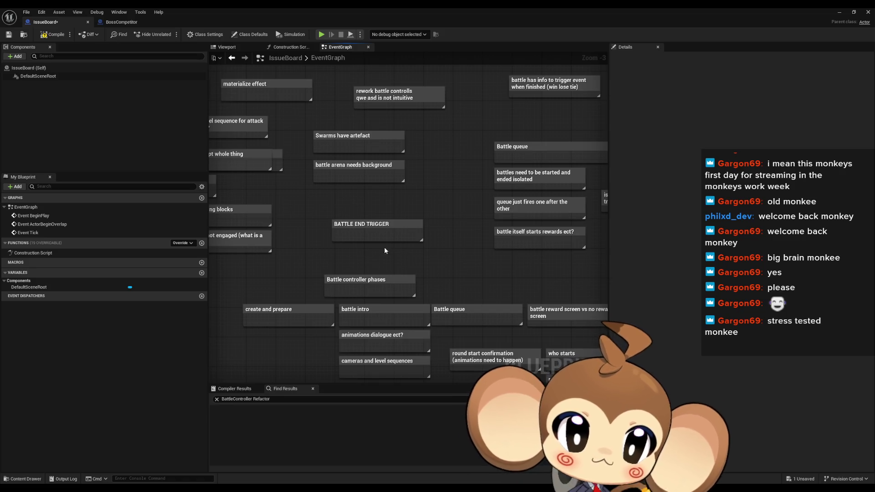
pyautogui.moveTo(360, 222); pyautogui.dragTo(316, 219)
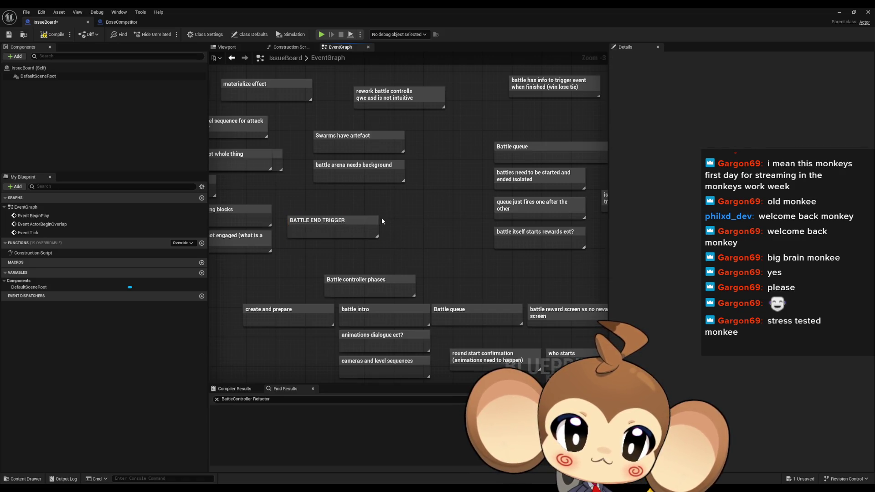
# Step: Add an 'Everything skippable' comment beside BATTLE END TRIGGER
pyautogui.write('cEverything')
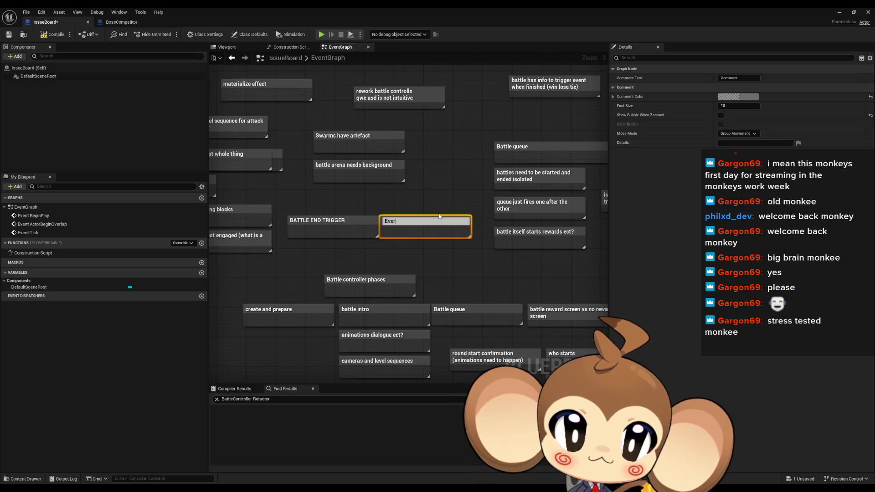
pyautogui.write(' s')
pyautogui.write('ppable')
pyautogui.press('Return')
pyautogui.click(439, 183)
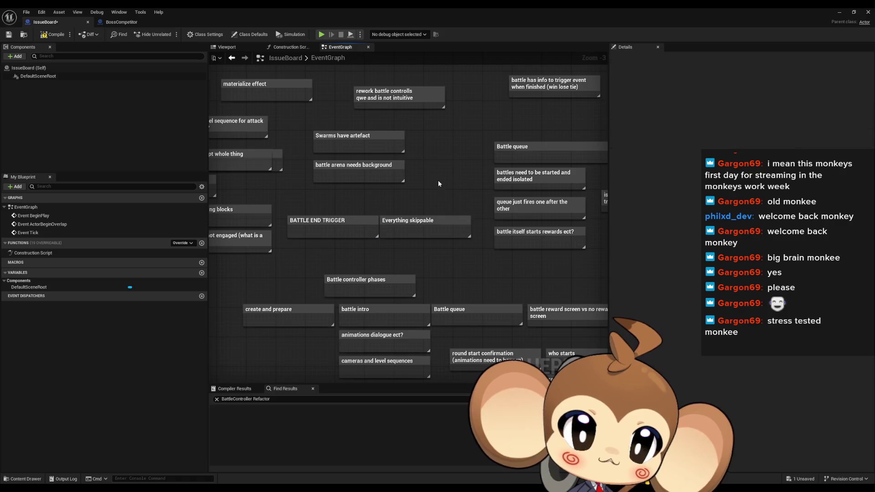
pyautogui.scroll(-2, 466, 183)
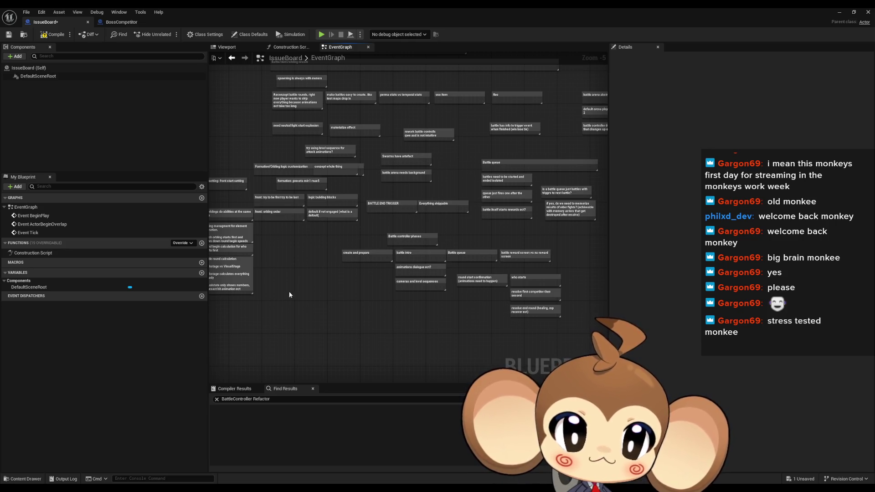
# Step: Add an 'everything skippable means' note and widen it
pyautogui.press('c')
pyautogui.write('everything skippable')
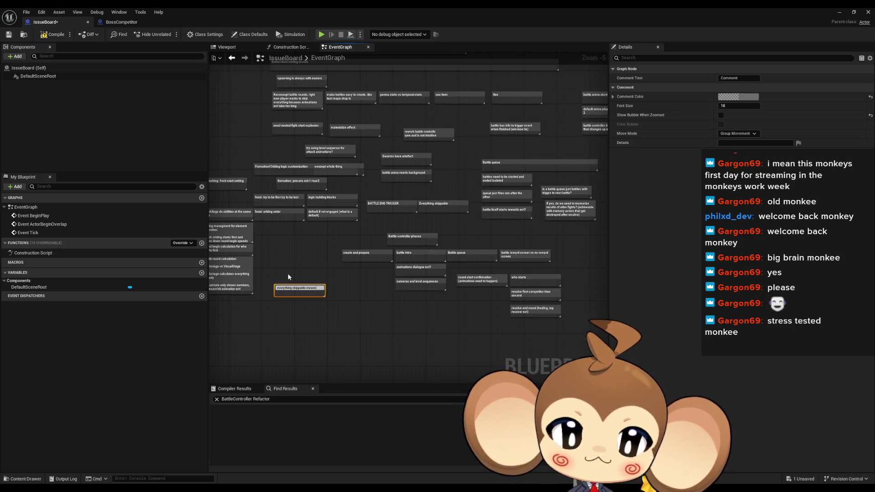
pyautogui.write('means')
pyautogui.press('Return')
pyautogui.moveTo(326, 289); pyautogui.dragTo(368, 290)
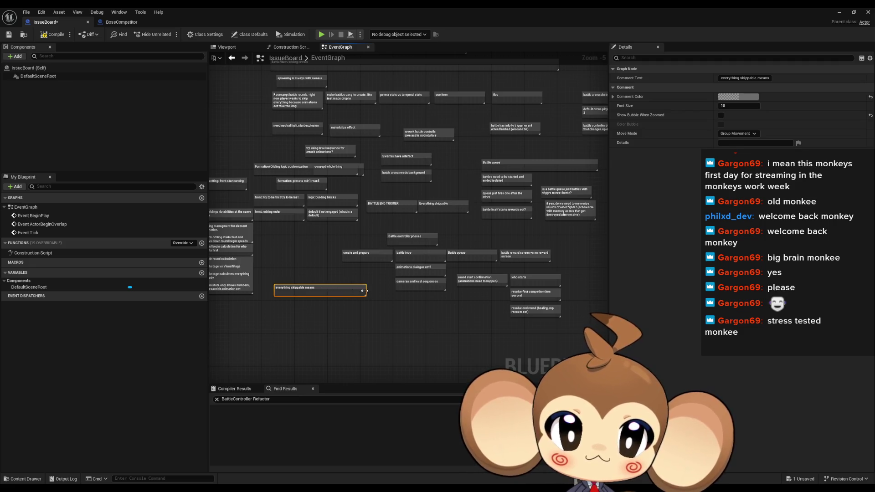
pyautogui.scroll(2, 286, 314)
pyautogui.click(279, 297)
# Step: Add 'backstage calculates', 'visual animate' and 'skip sets to' notes beneath it
pyautogui.write('c')
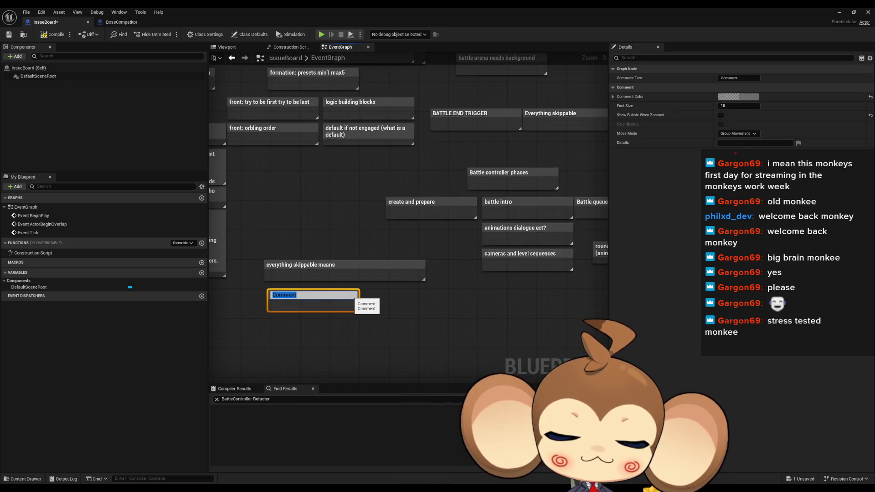
pyautogui.write('if')
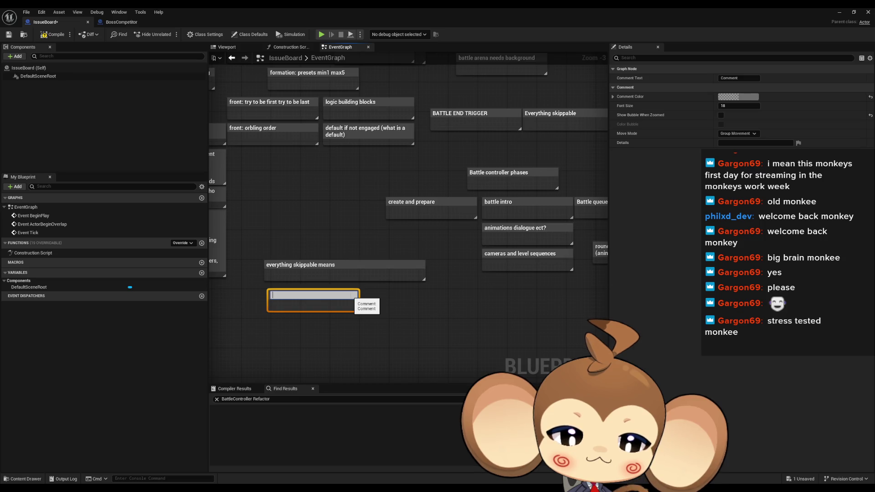
pyautogui.write('backstage')
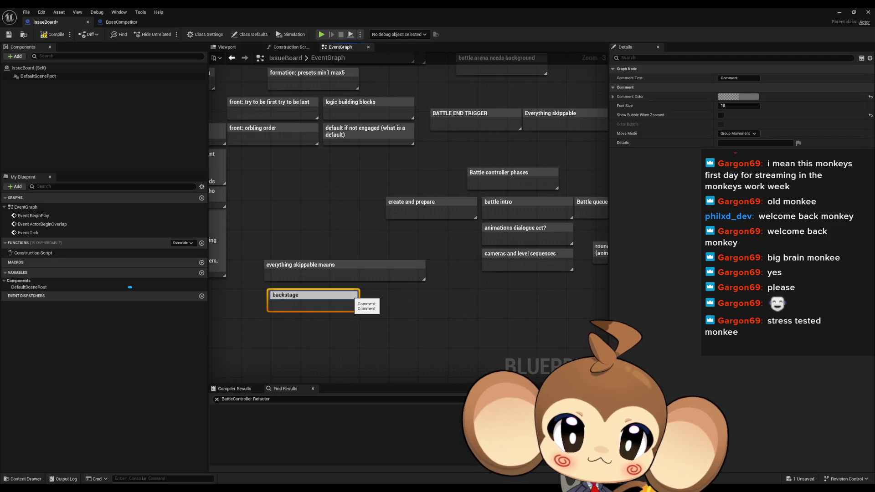
pyautogui.write(' calculates')
pyautogui.press('Return')
pyautogui.click(336, 328)
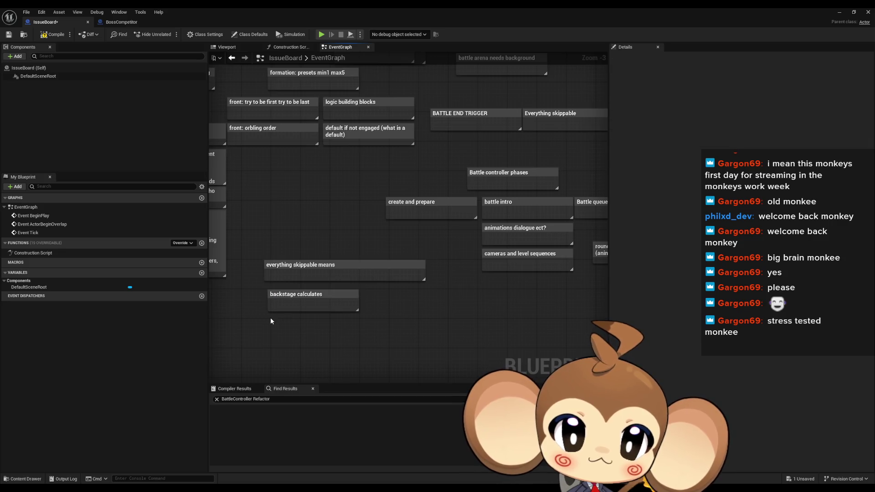
pyautogui.write('c')
pyautogui.write('visua')
pyautogui.write('l animat')
pyautogui.write('es')
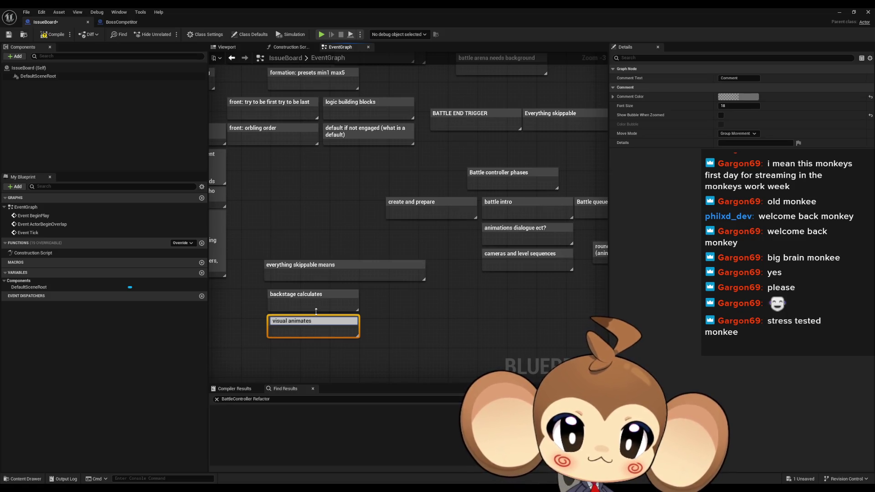
pyautogui.click(372, 319)
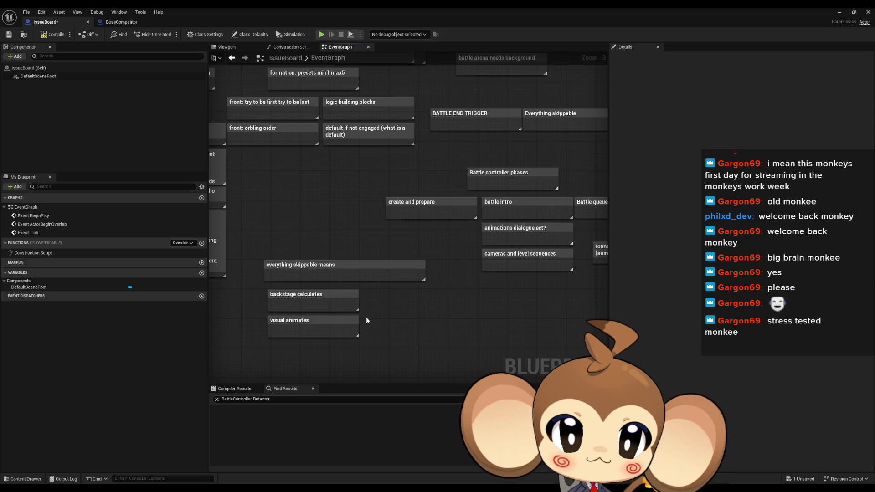
pyautogui.write('csk')
pyautogui.write(' sets')
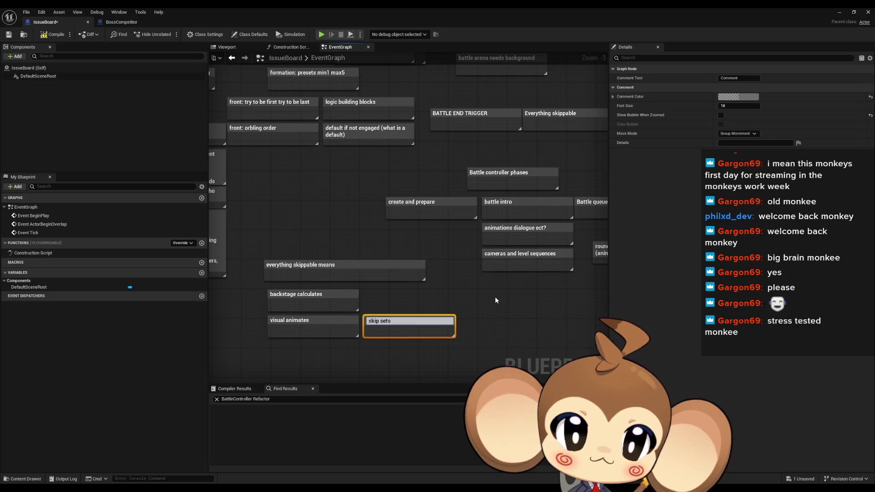
pyautogui.write(' to')
pyautogui.press('Return')
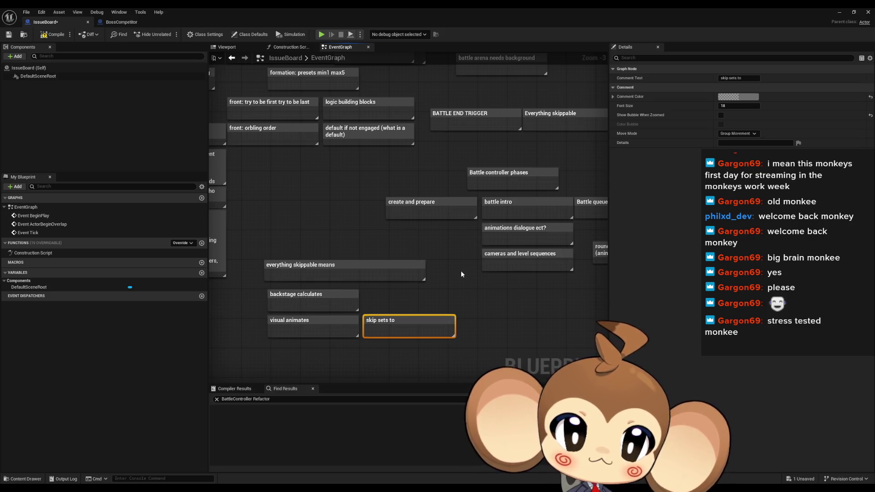
pyautogui.click(461, 269)
# Step: Append 'to' to the visual animate note so it reads 'visual animates to'
pyautogui.click(338, 319)
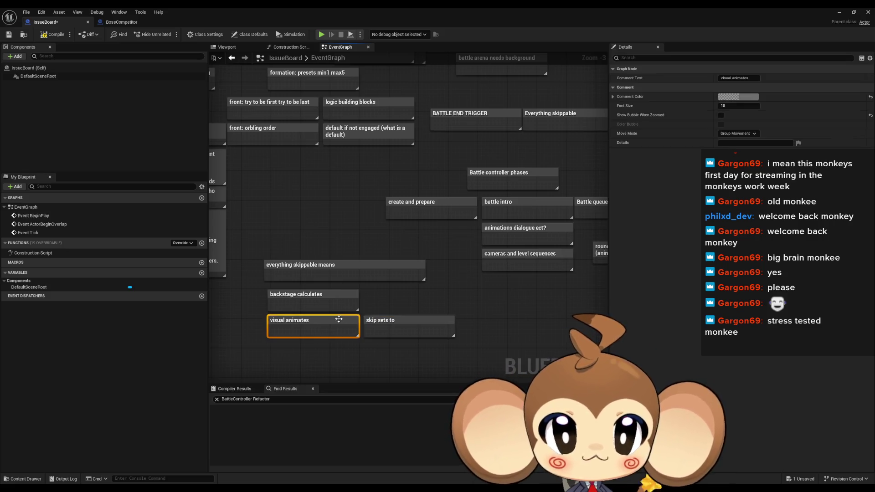
pyautogui.click(338, 319)
pyautogui.press('End')
pyautogui.write('to')
pyautogui.press('Return')
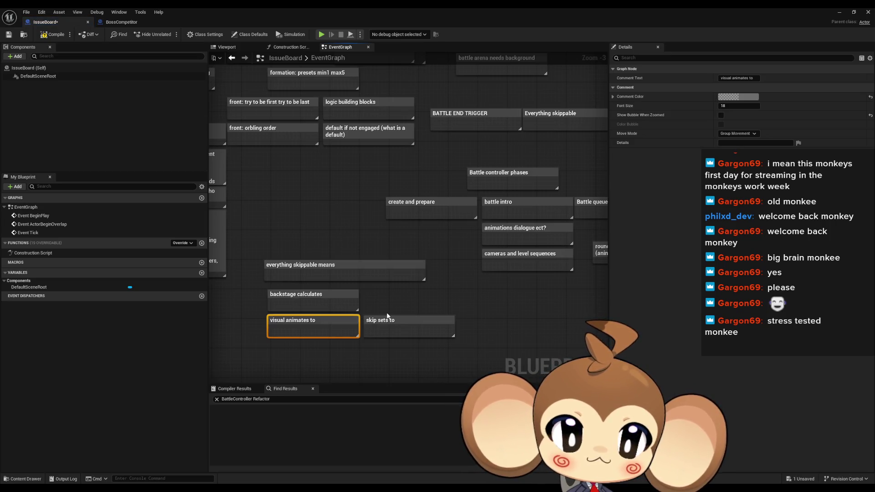
pyautogui.scroll(-1, 478, 246)
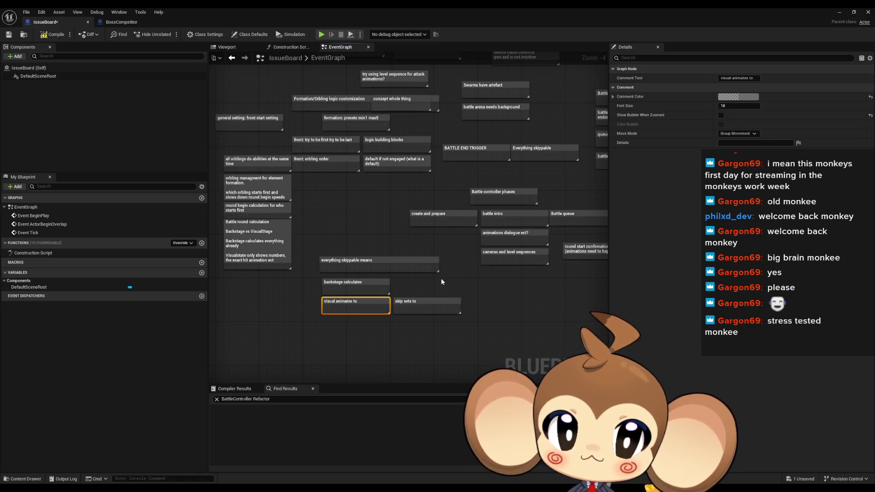
# Step: Extend the note to 'backstage calculates (truth is already calculated)'
pyautogui.click(373, 284)
pyautogui.press('F2')
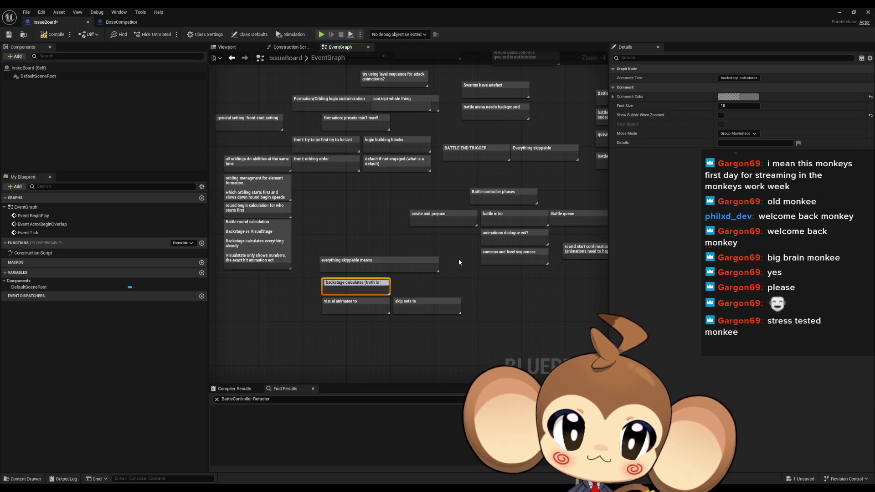
pyautogui.write('already calculated')
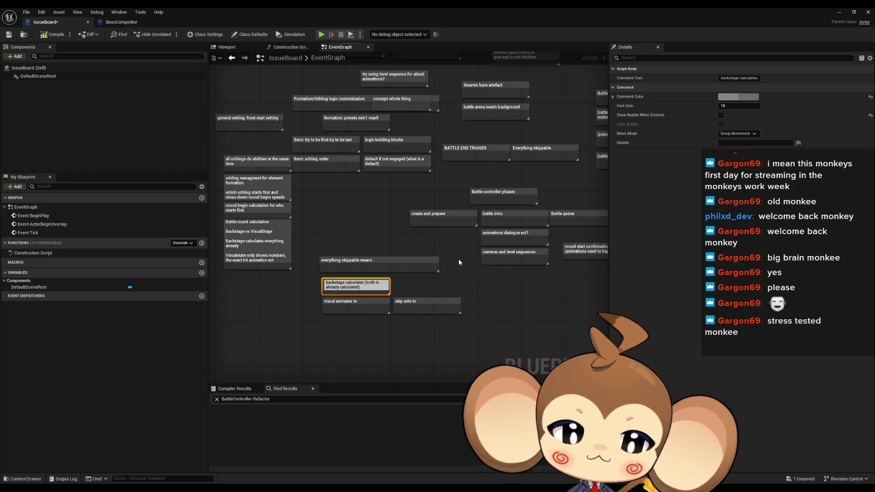
pyautogui.press('Return')
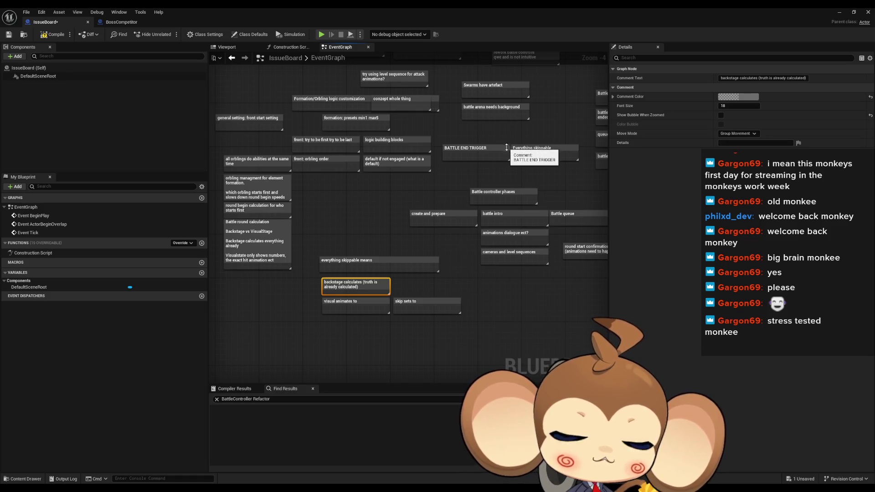
# Step: Rename the visual animates note to 'visualstage animates to truth'
pyautogui.moveTo(510, 211); pyautogui.dragTo(437, 225)
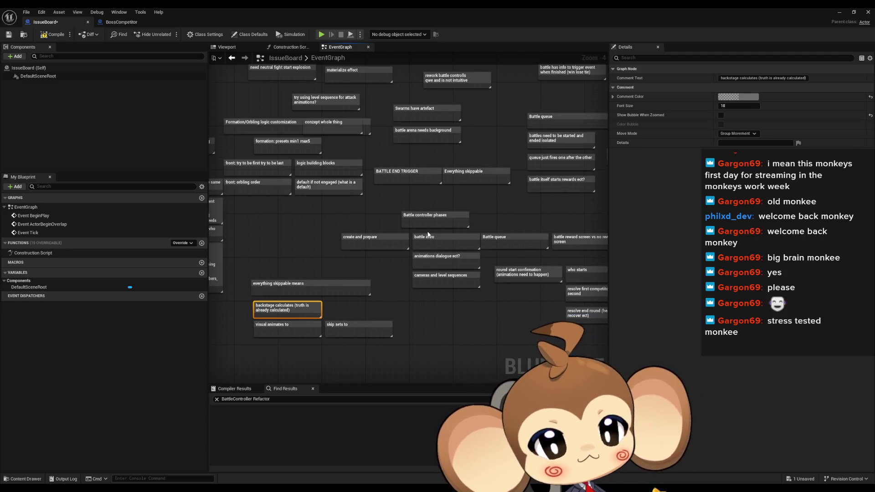
pyautogui.click(282, 325)
pyautogui.scroll(3, 281, 324)
pyautogui.press('F2')
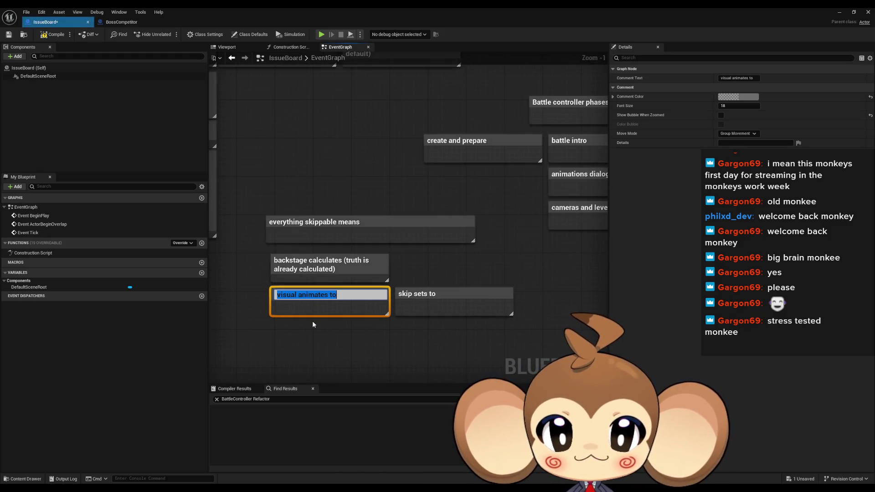
pyautogui.press('Left')
pyautogui.hotkey('ctrl', 'Right')
pyautogui.write('stage')
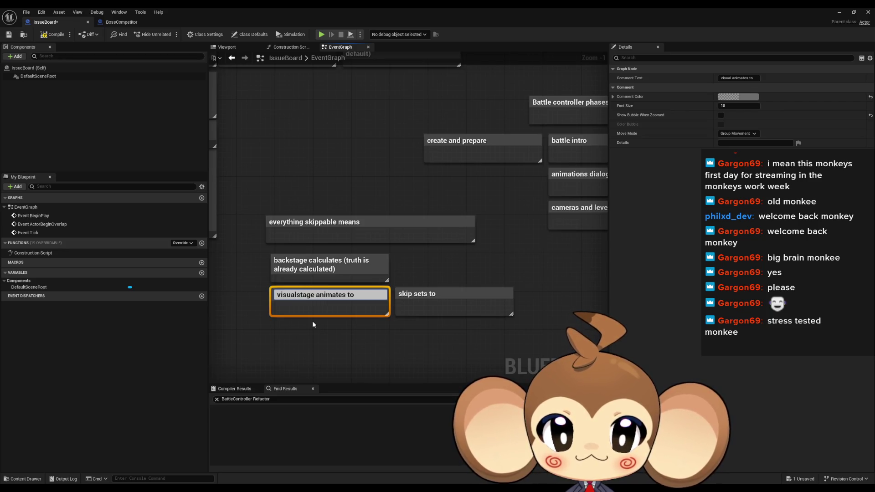
pyautogui.press('End')
pyautogui.write('r')
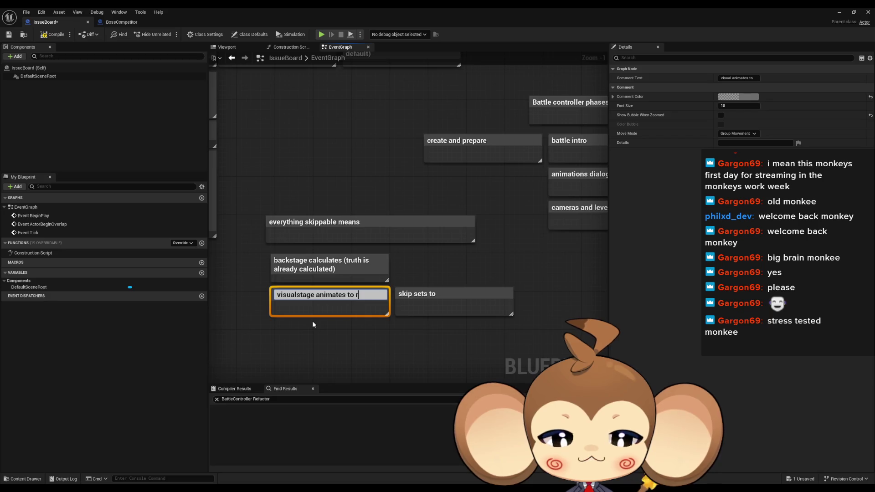
pyautogui.press('BackSpace')
pyautogui.write('truth')
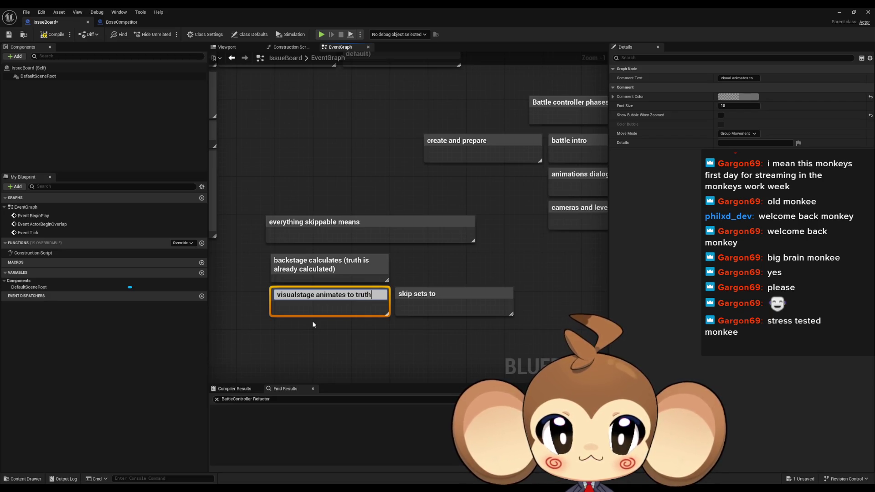
pyautogui.press('Return')
# Step: Rename the skip note to 'skip sets to truth'
pyautogui.doubleClick(460, 294)
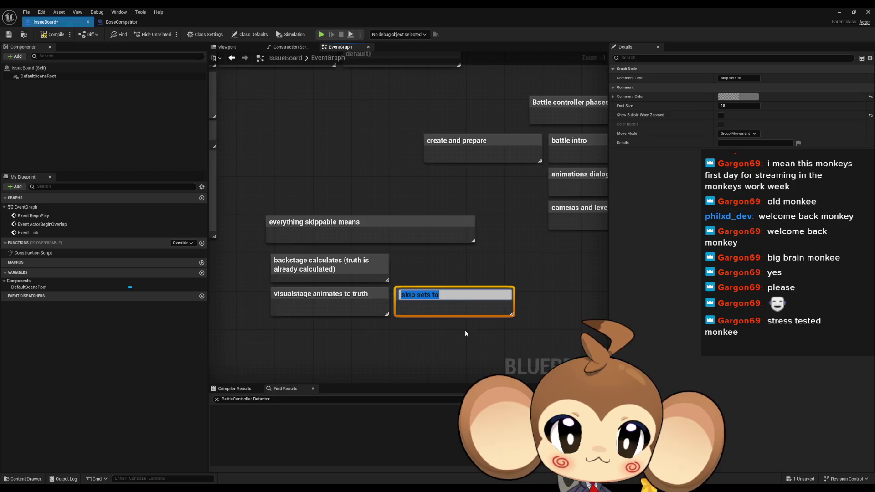
pyautogui.press('End')
pyautogui.write('truth')
pyautogui.press('Return')
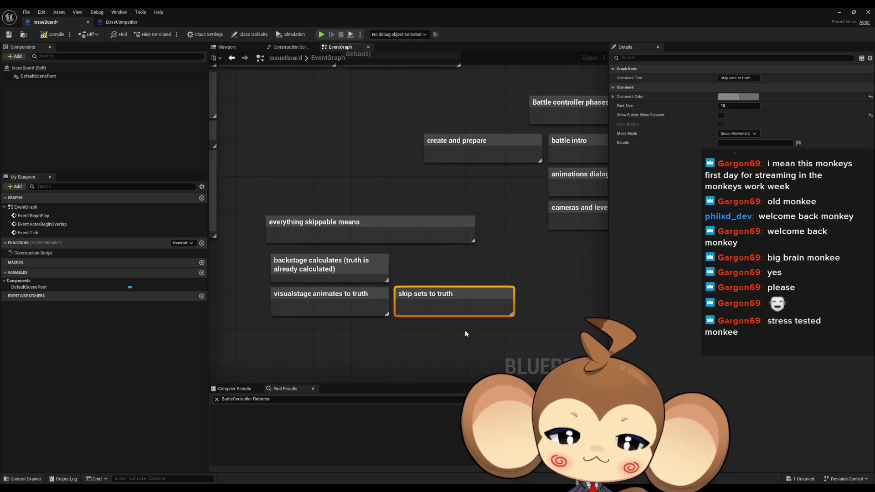
pyautogui.click(547, 264)
pyautogui.scroll(-4, 434, 284)
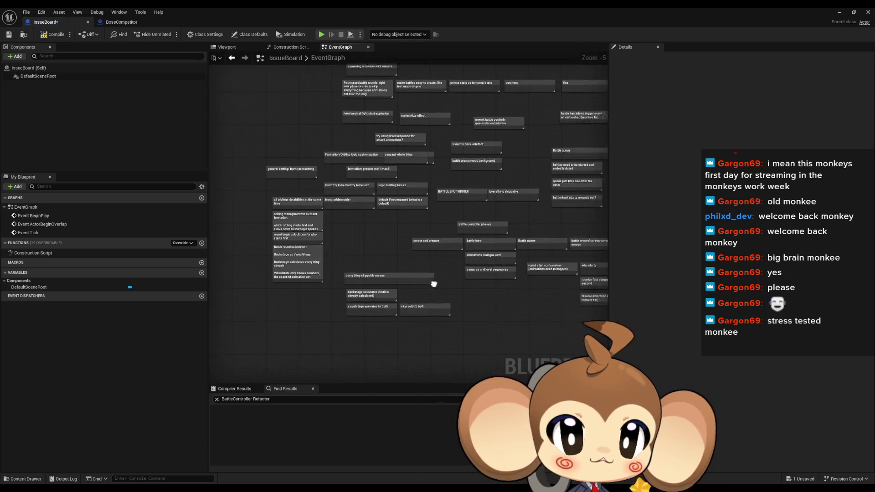
pyautogui.moveTo(434, 284); pyautogui.dragTo(417, 283)
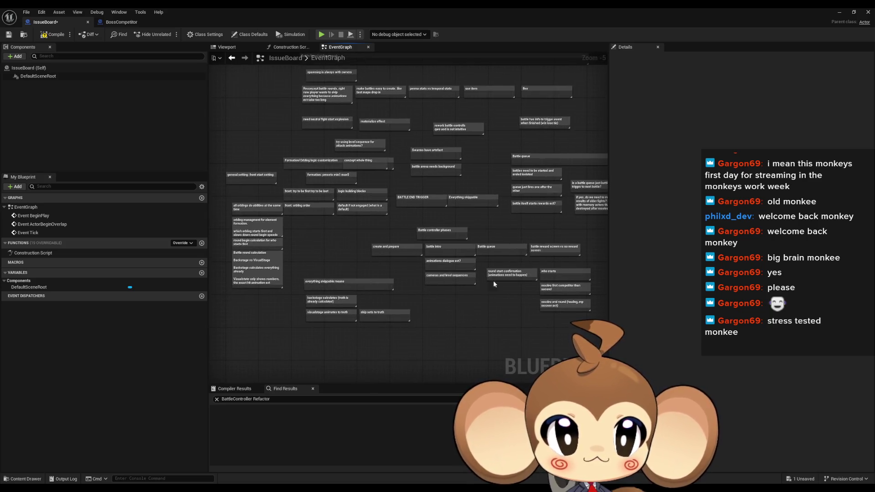
pyautogui.moveTo(493, 280); pyautogui.dragTo(366, 331)
pyautogui.moveTo(423, 272)
pyautogui.mouseDown()
pyautogui.moveTo(519, 323)
pyautogui.moveTo(551, 302)
pyautogui.mouseUp()
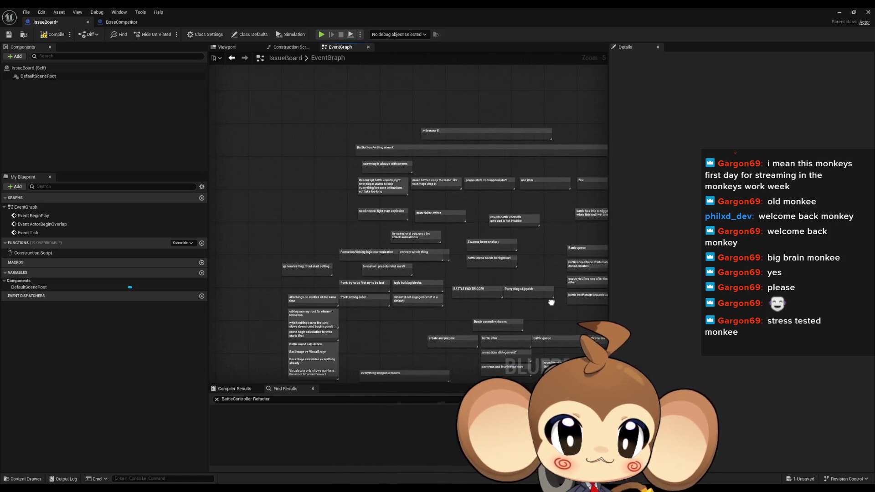
pyautogui.scroll(3, 387, 173)
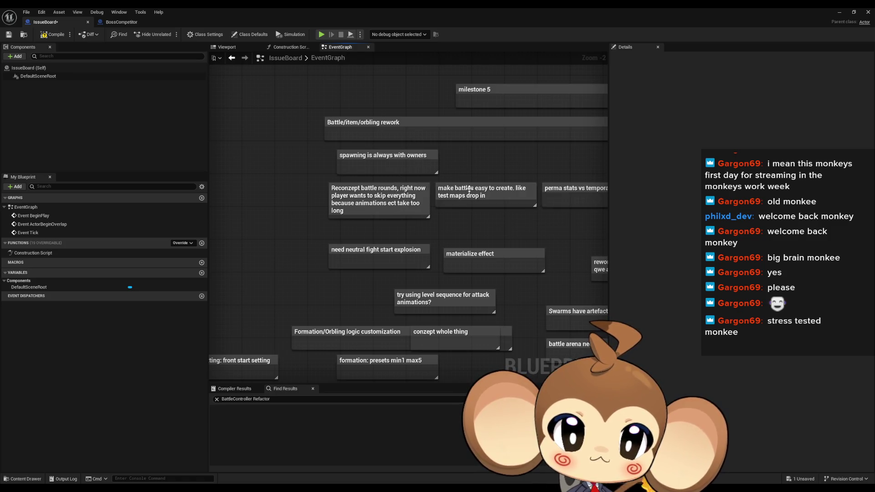
pyautogui.scroll(-4, 338, 186)
pyautogui.moveTo(376, 205); pyautogui.dragTo(375, 170)
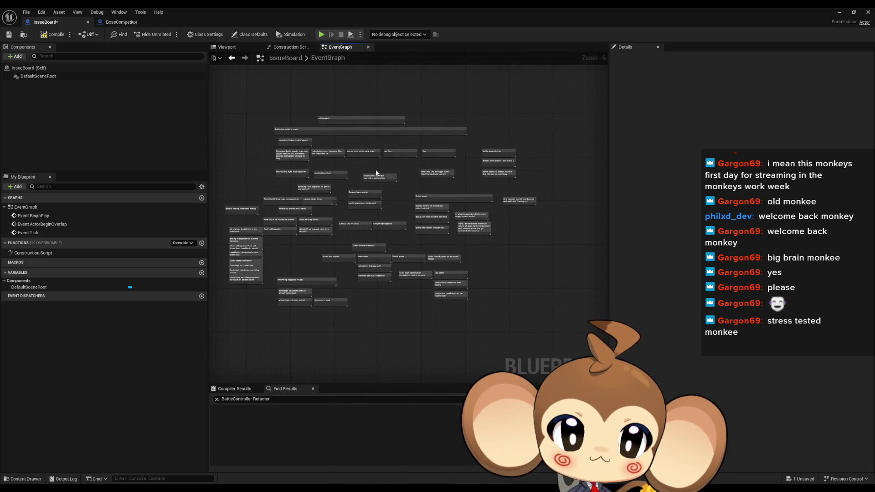
pyautogui.scroll(4, 510, 162)
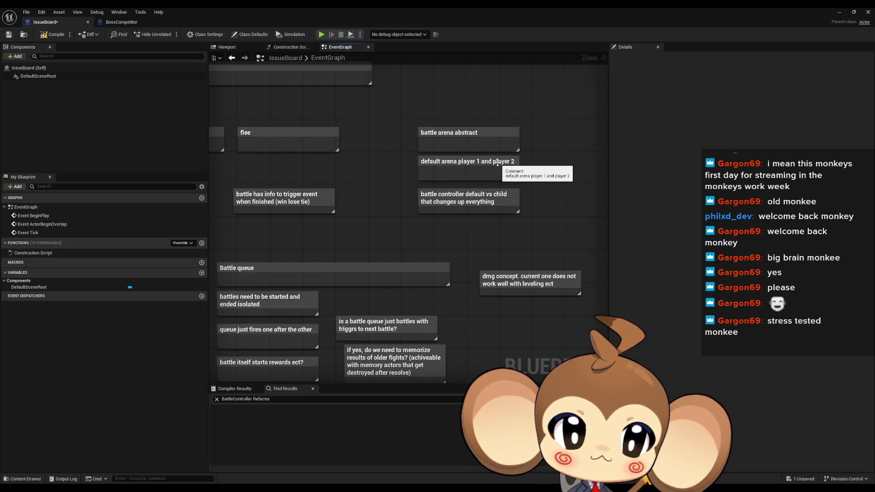
pyautogui.moveTo(399, 146)
pyautogui.mouseDown()
pyautogui.moveTo(412, 179)
pyautogui.moveTo(479, 217)
pyautogui.moveTo(407, 201)
pyautogui.mouseUp()
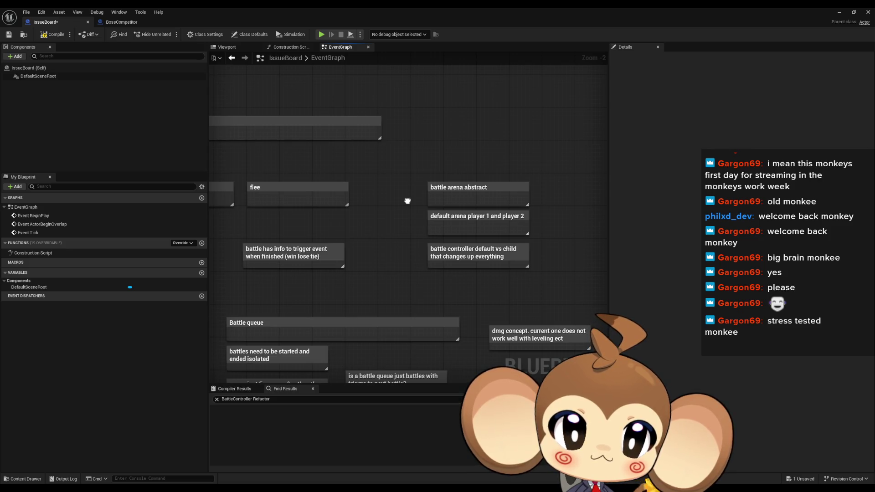
pyautogui.moveTo(408, 201); pyautogui.dragTo(404, 80)
pyautogui.scroll(-6, 401, 213)
pyautogui.scroll(7, 420, 194)
pyautogui.moveTo(419, 195); pyautogui.dragTo(502, 213)
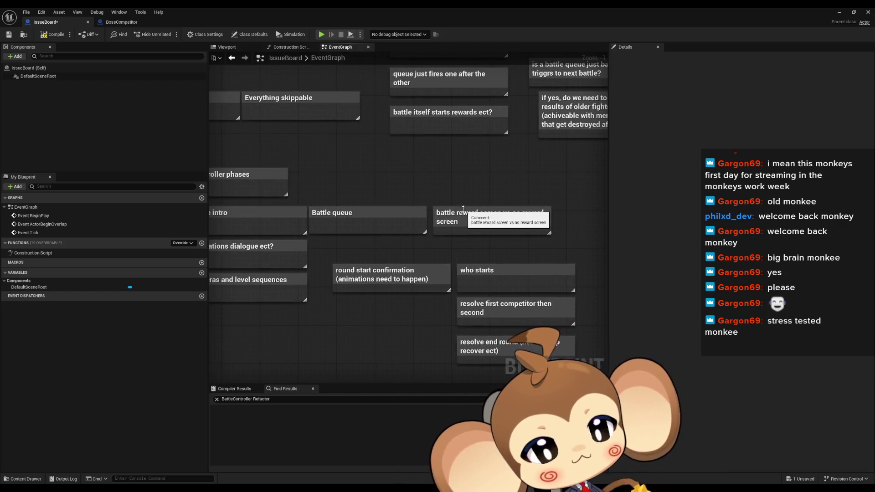
pyautogui.scroll(-2, 499, 239)
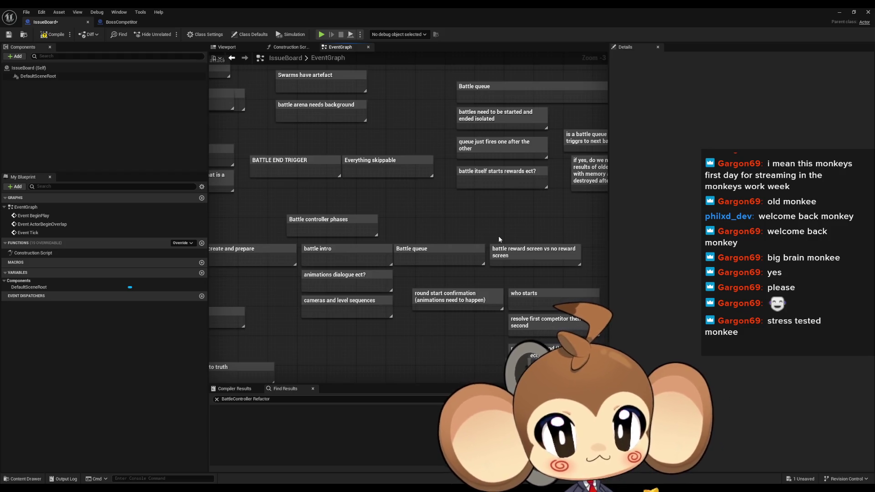
pyautogui.scroll(-6, 413, 123)
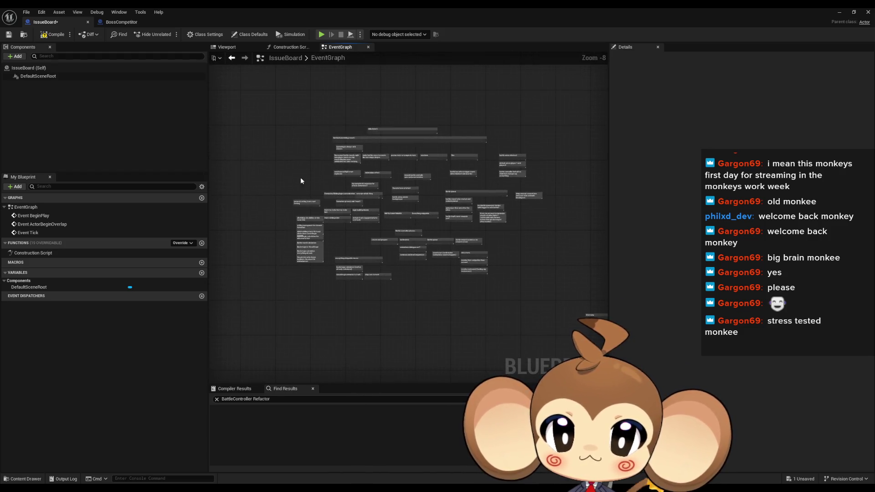
pyautogui.scroll(5, 299, 165)
pyautogui.write('cF')
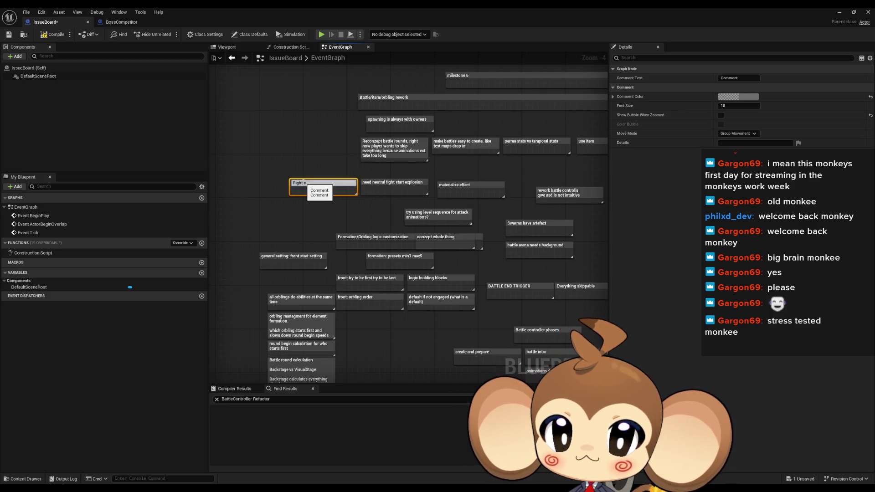
pyautogui.write('reation tool')
# Step: Confirm the 'Fight creation tool' note and extend it to 'Fight creation tool (dataassets?)'
pyautogui.press('Return')
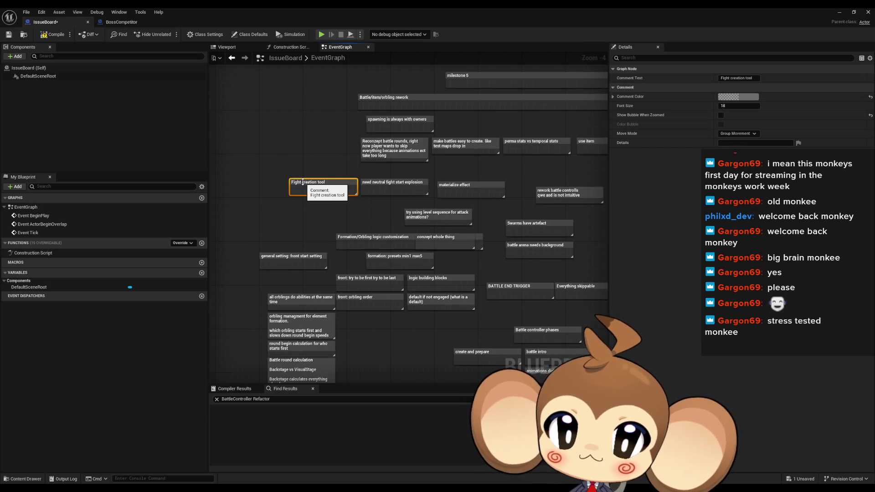
pyautogui.click(347, 211)
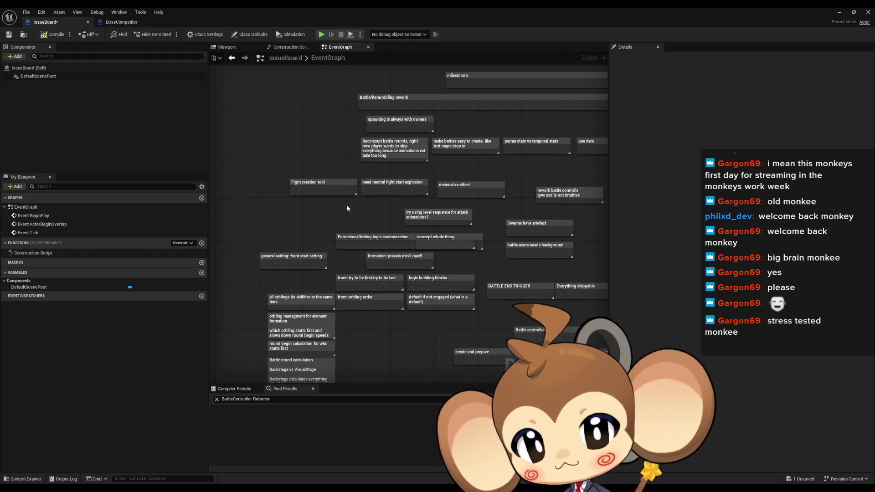
pyautogui.scroll(4, 346, 208)
pyautogui.doubleClick(338, 185)
pyautogui.write('(dataassets?')
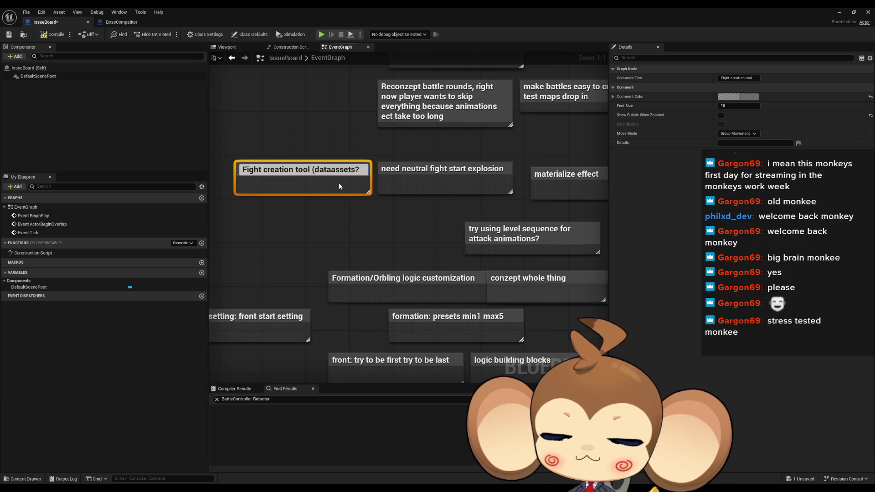
pyautogui.write(')')
pyautogui.press('Return')
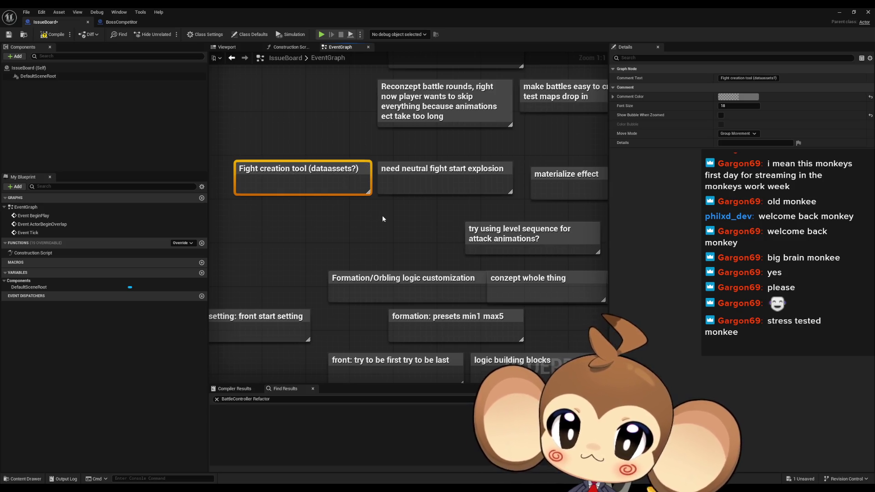
pyautogui.click(382, 218)
pyautogui.scroll(-5, 383, 216)
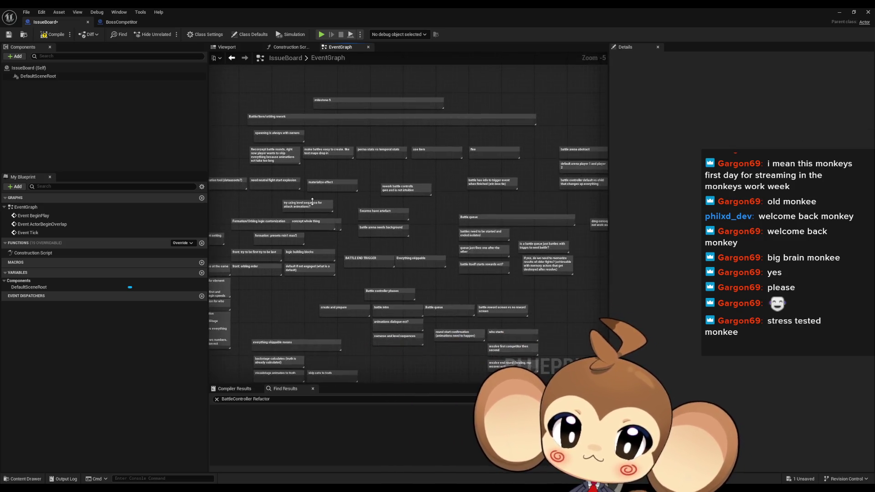
pyautogui.moveTo(415, 231)
pyautogui.mouseDown()
pyautogui.moveTo(326, 235)
pyautogui.moveTo(456, 236)
pyautogui.moveTo(458, 252)
pyautogui.moveTo(445, 254)
pyautogui.moveTo(465, 227)
pyautogui.mouseUp()
pyautogui.scroll(-3, 438, 249)
pyautogui.scroll(2, 438, 248)
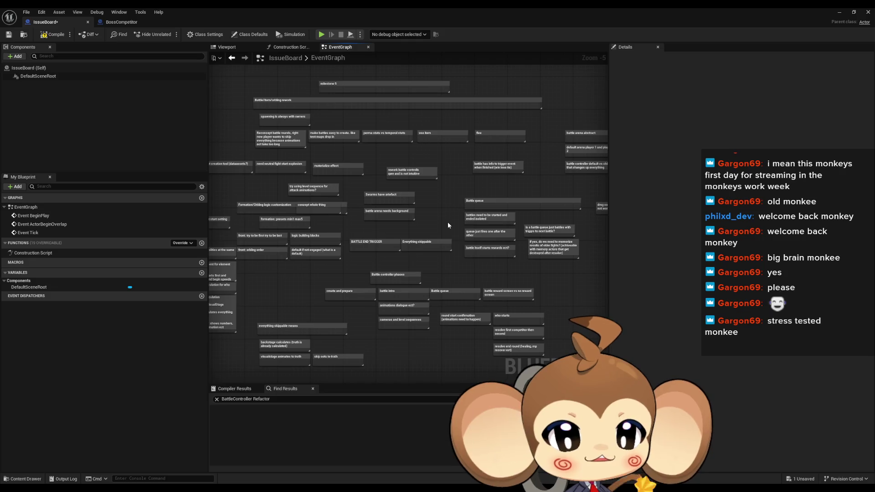
# Step: Survey the board across the milestone, Battle queue and round resolve notes
pyautogui.scroll(2, 356, 132)
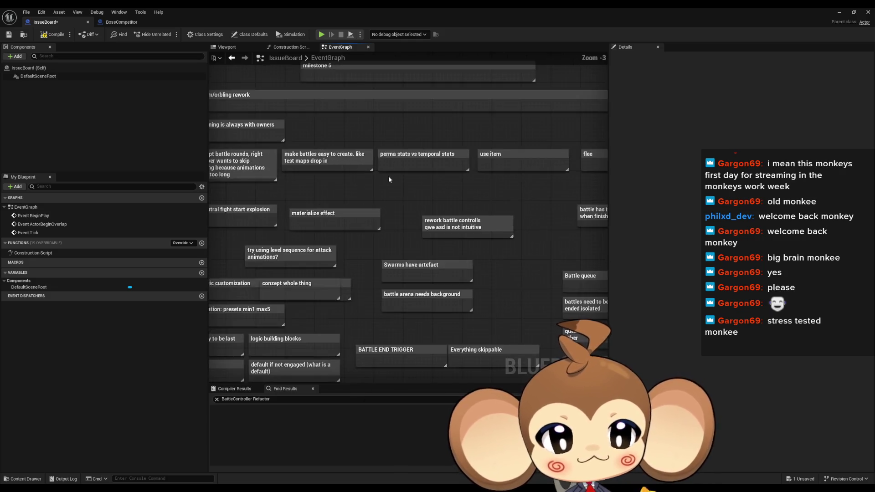
pyautogui.moveTo(396, 207)
pyautogui.mouseDown()
pyautogui.moveTo(490, 167)
pyautogui.moveTo(511, 171)
pyautogui.moveTo(546, 76)
pyautogui.mouseUp()
pyautogui.moveTo(539, 158)
pyautogui.mouseDown()
pyautogui.moveTo(452, 89)
pyautogui.moveTo(412, 156)
pyautogui.moveTo(410, 125)
pyautogui.moveTo(296, 122)
pyautogui.mouseUp()
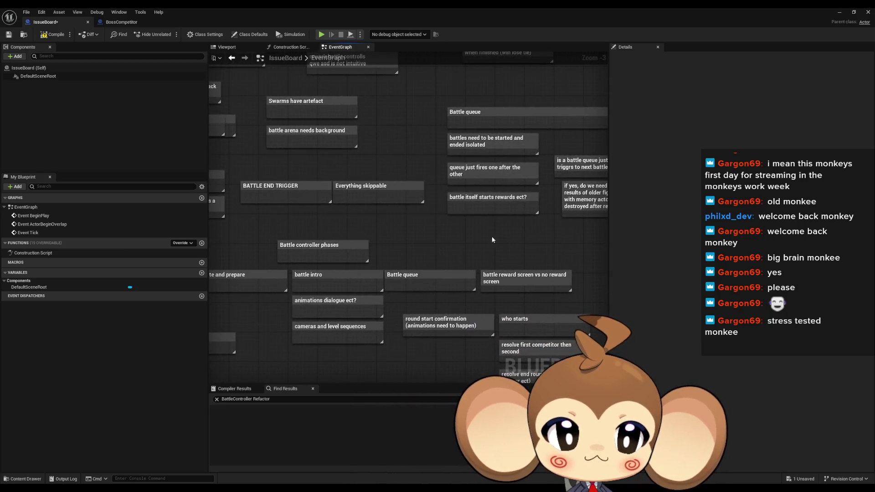
pyautogui.click(562, 286)
pyautogui.moveTo(564, 301); pyautogui.dragTo(504, 201)
pyautogui.click(504, 200)
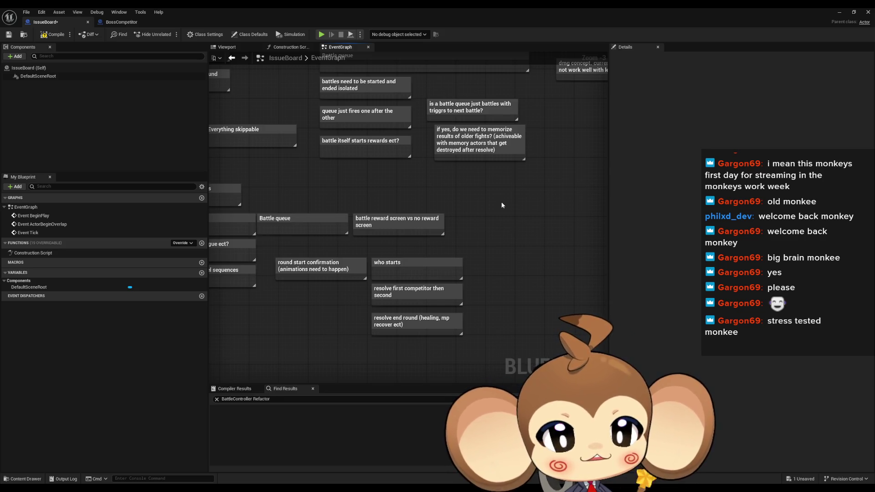
pyautogui.moveTo(503, 206); pyautogui.dragTo(537, 175)
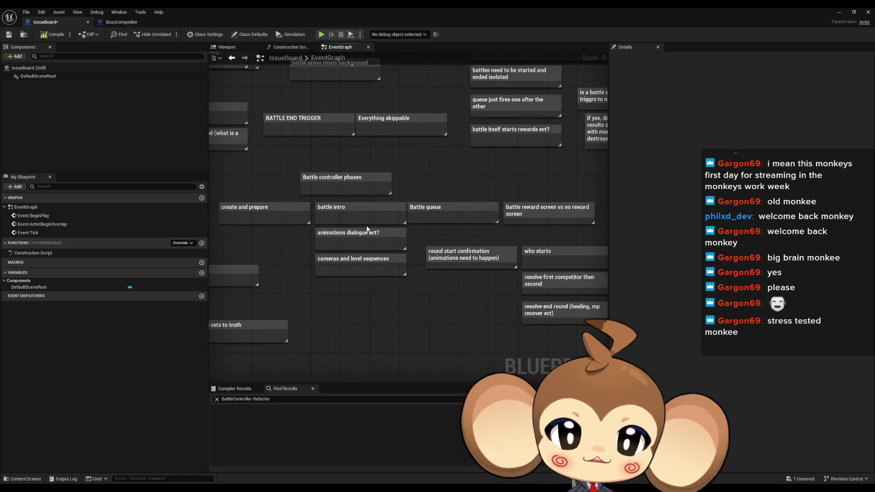
# Step: Select the Battle queue note among the neighbouring phase-row notes
pyautogui.click(432, 219)
pyautogui.moveTo(364, 305); pyautogui.dragTo(356, 214)
pyautogui.scroll(-5, 246, 265)
pyautogui.scroll(5, 382, 212)
pyautogui.click(319, 204)
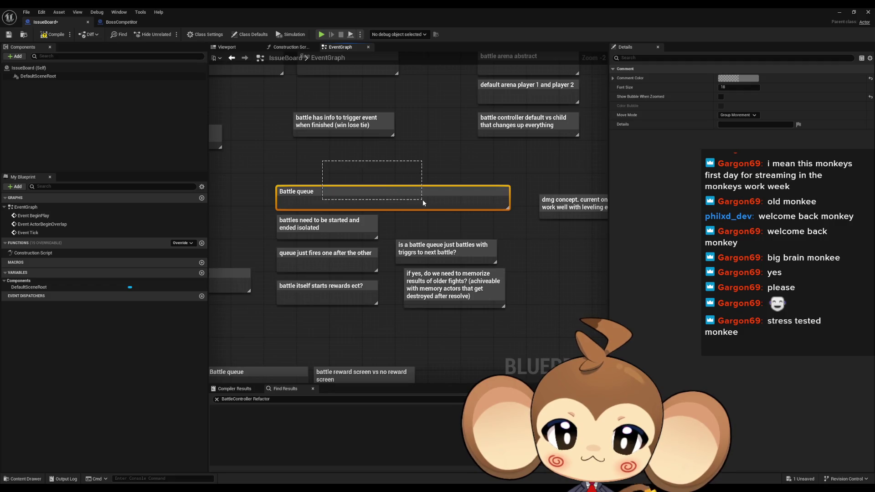
pyautogui.moveTo(319, 204); pyautogui.dragTo(606, 116)
pyautogui.moveTo(319, 265)
pyautogui.mouseDown()
pyautogui.moveTo(559, 134)
pyautogui.moveTo(572, 258)
pyautogui.moveTo(424, 267)
pyautogui.mouseUp()
pyautogui.click(319, 178)
pyautogui.moveTo(349, 193); pyautogui.dragTo(296, 197)
pyautogui.moveTo(365, 246); pyautogui.dragTo(347, 173)
pyautogui.click(466, 166)
# Step: Move Battle queue above the phase row and begin an 'item usage phase' comment
pyautogui.moveTo(465, 167)
pyautogui.mouseDown()
pyautogui.moveTo(455, 134)
pyautogui.moveTo(466, 129)
pyautogui.mouseUp()
pyautogui.click(461, 200)
pyautogui.moveTo(461, 201); pyautogui.dragTo(426, 212)
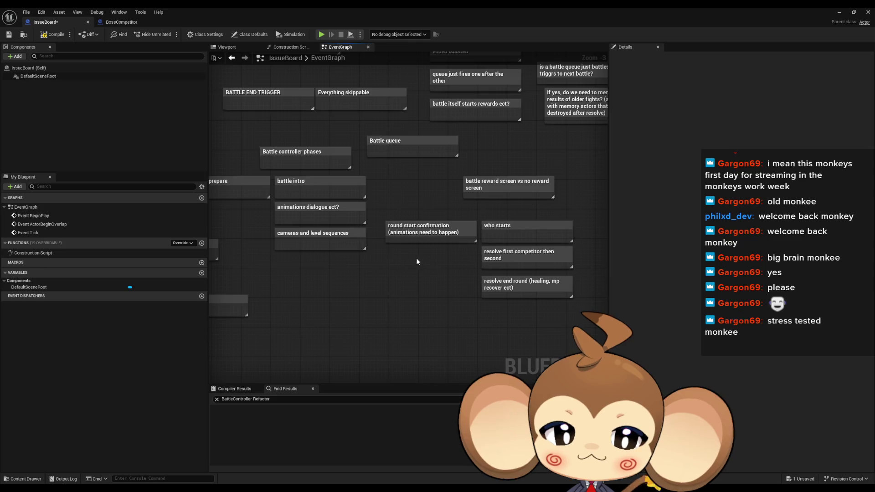
pyautogui.write('c')
pyautogui.write('item usa')
pyautogui.write('ge')
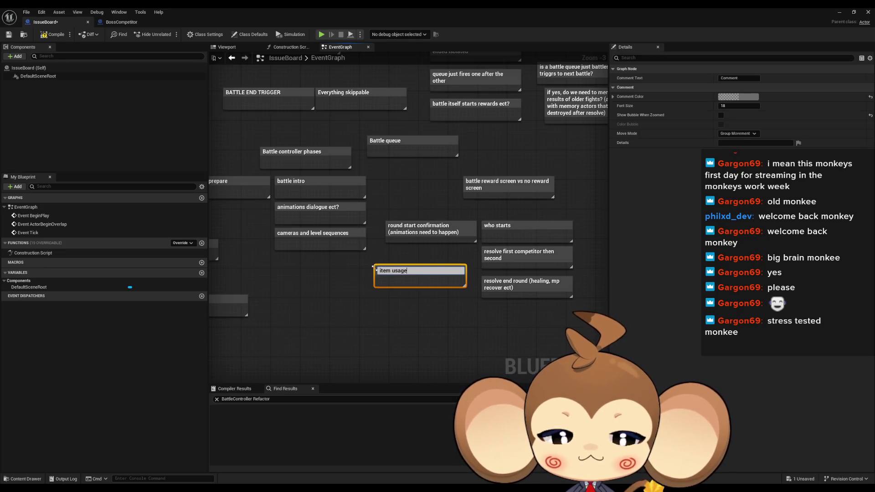
pyautogui.write(' phase')
# Step: Confirm 'item usage phase' and add a 'flee resolve' note aligned below it
pyautogui.press('Return')
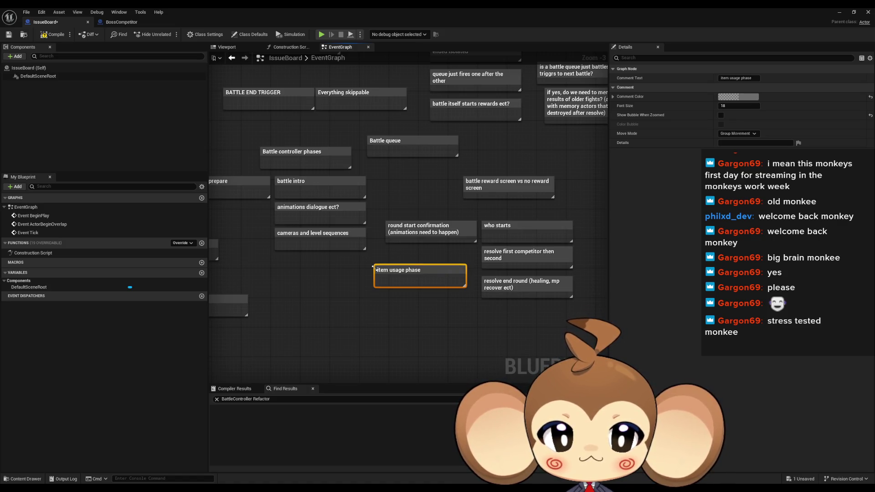
pyautogui.click(375, 295)
pyautogui.press('c')
pyautogui.write('fflee reso')
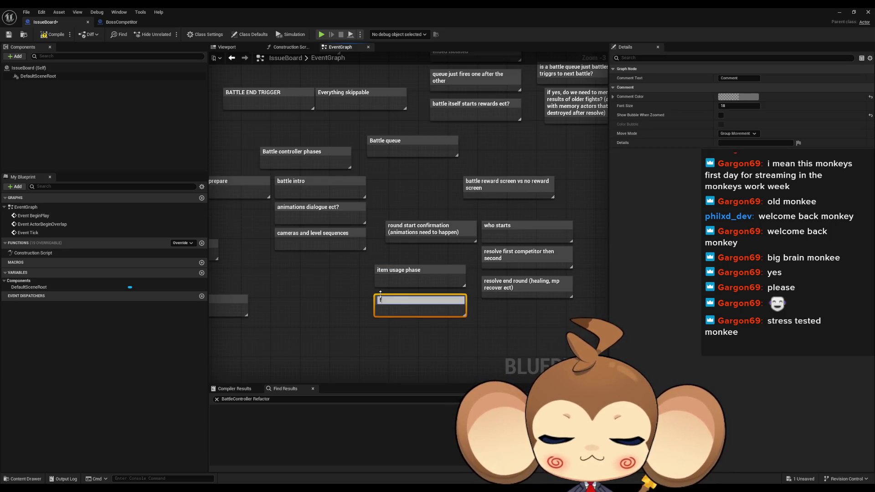
pyautogui.write('lve')
pyautogui.press('Return')
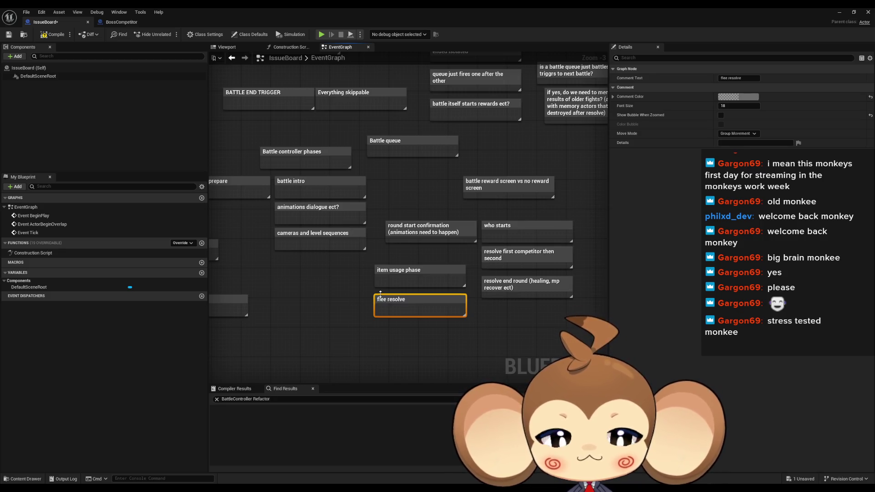
pyautogui.moveTo(400, 307); pyautogui.dragTo(400, 300)
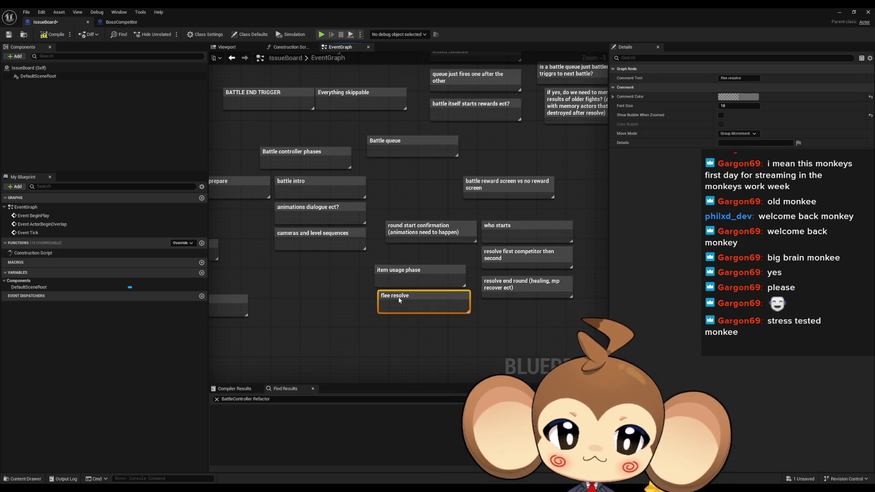
pyautogui.click(402, 320)
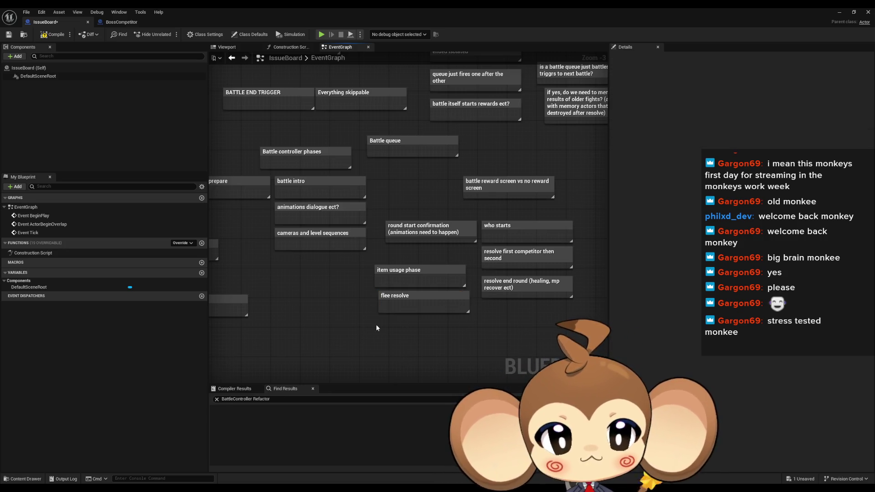
# Step: Add an 'evolution resolve' note lined up under flee resolve
pyautogui.write('cevolution rel')
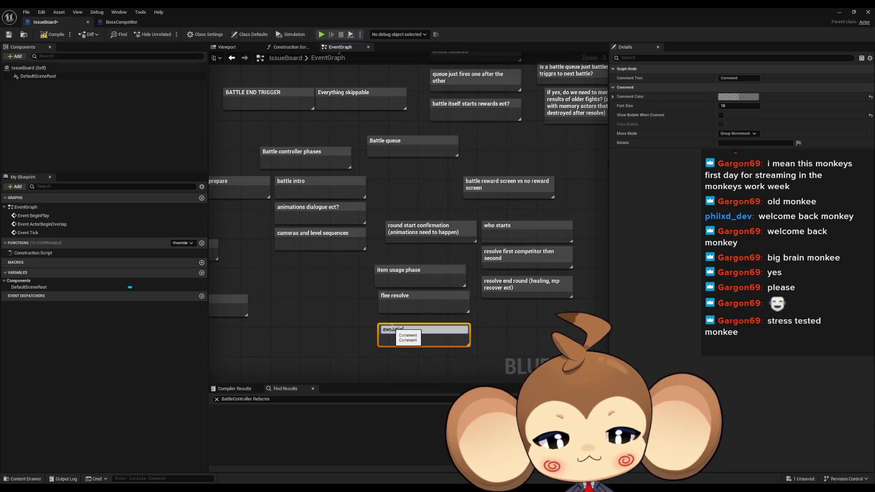
pyautogui.press('BackSpace')
pyautogui.write('solve')
pyautogui.press('Return')
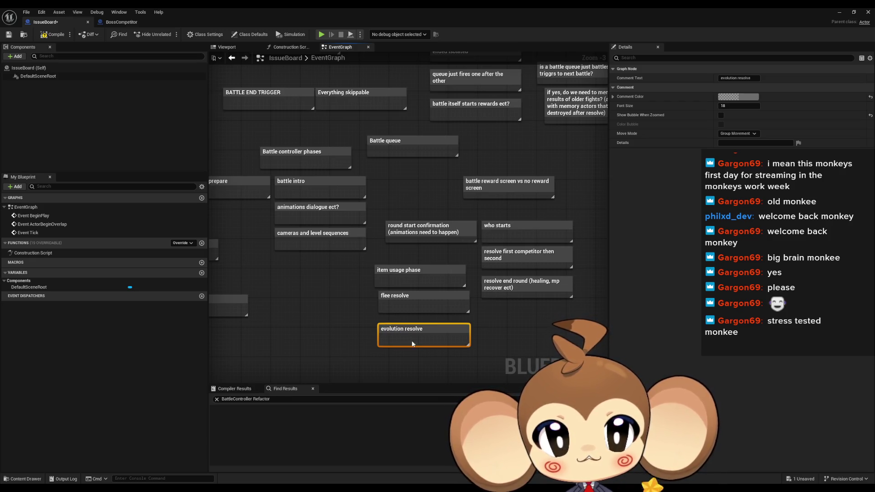
pyautogui.moveTo(410, 332); pyautogui.dragTo(413, 325)
pyautogui.click(373, 348)
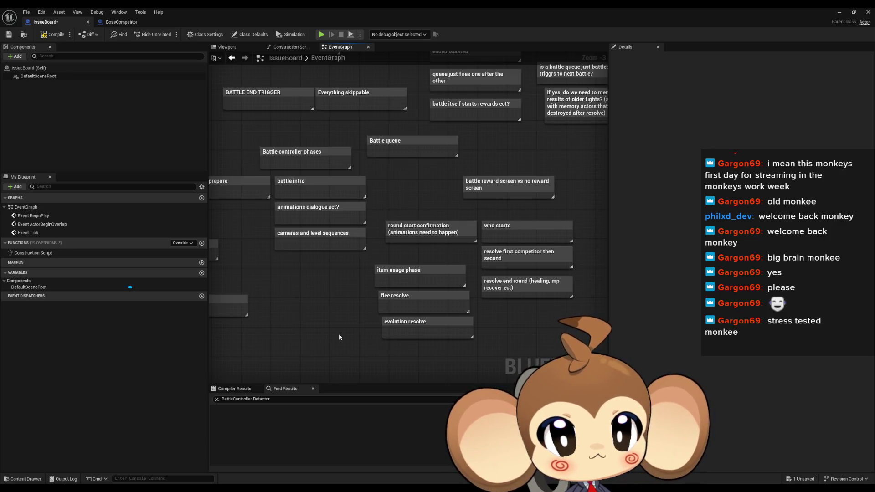
# Step: Add an 'orbling and item stats' comment note in the empty area beside the battle arena notes
pyautogui.scroll(-7, 338, 333)
pyautogui.scroll(7, 223, 158)
pyautogui.scroll(3, 351, 246)
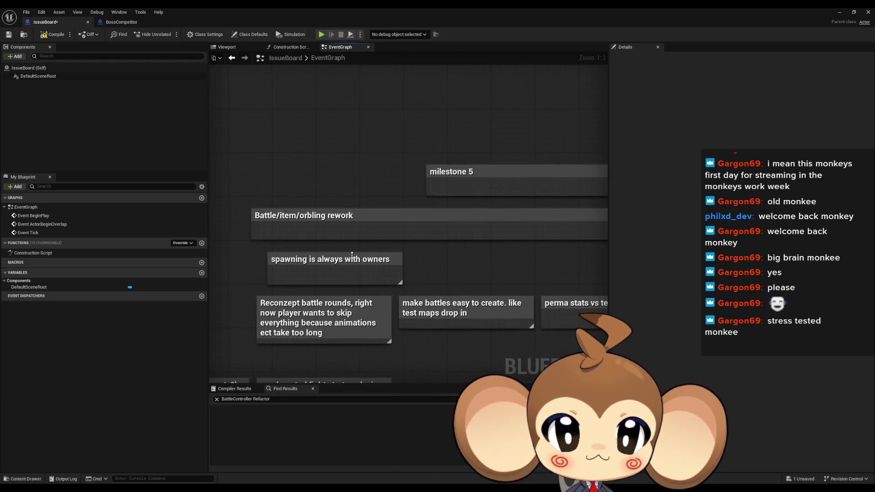
pyautogui.scroll(-5, 362, 280)
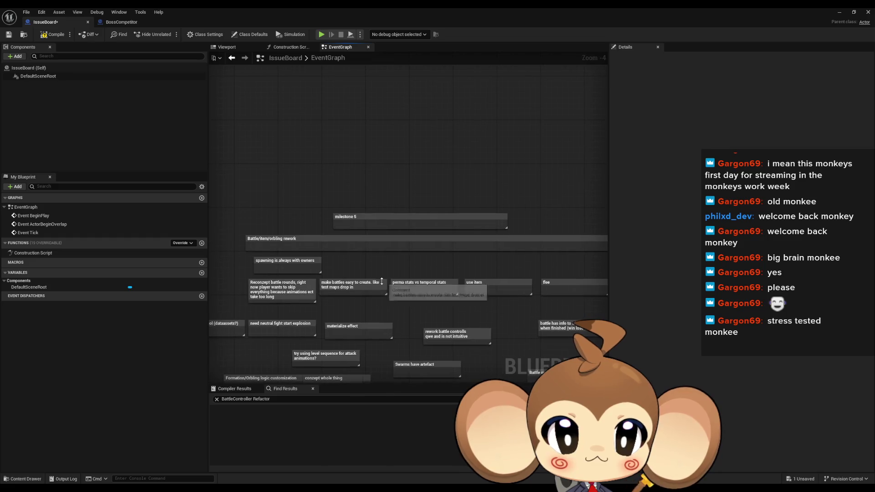
pyautogui.moveTo(428, 282); pyautogui.dragTo(413, 278)
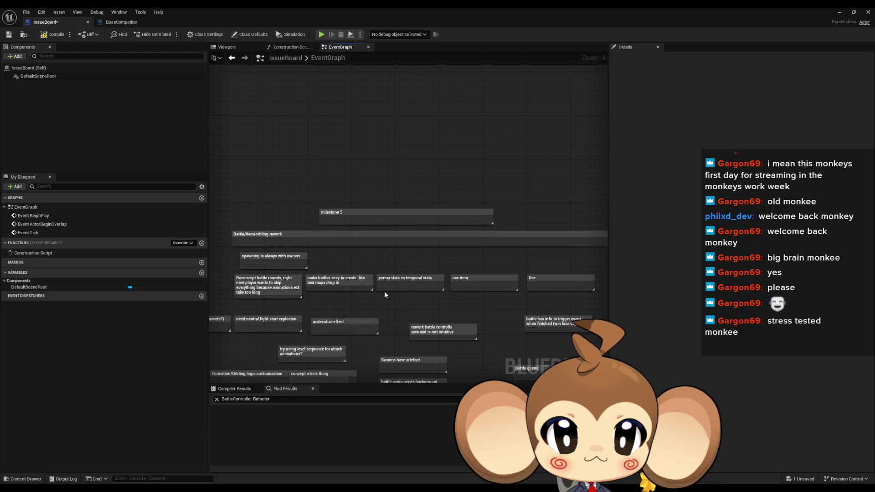
pyautogui.moveTo(383, 291); pyautogui.dragTo(332, 265)
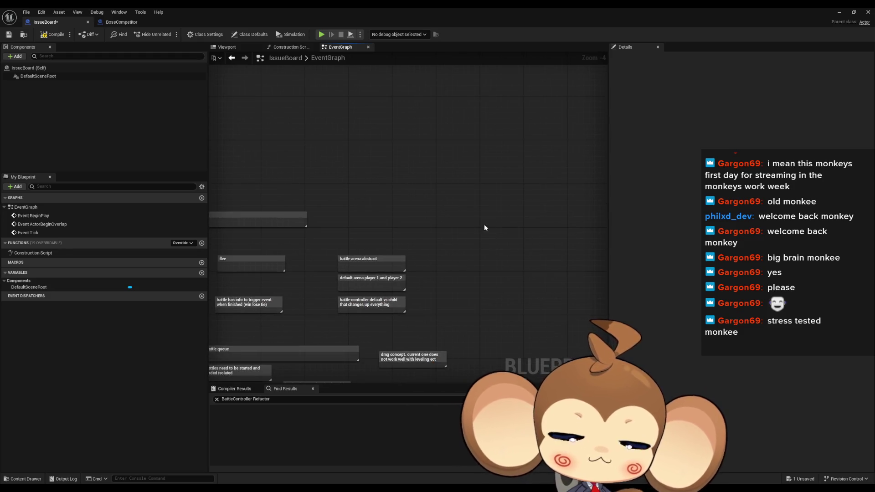
pyautogui.press('c')
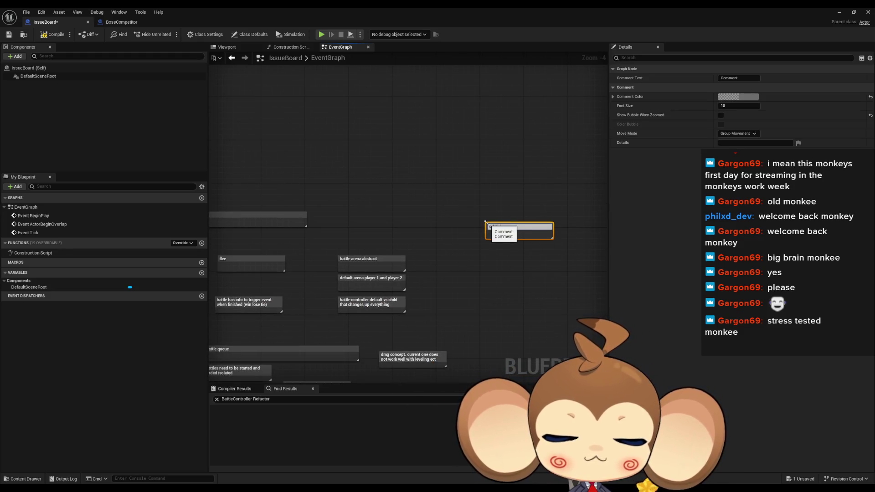
pyautogui.write('ts')
pyautogui.press('Return')
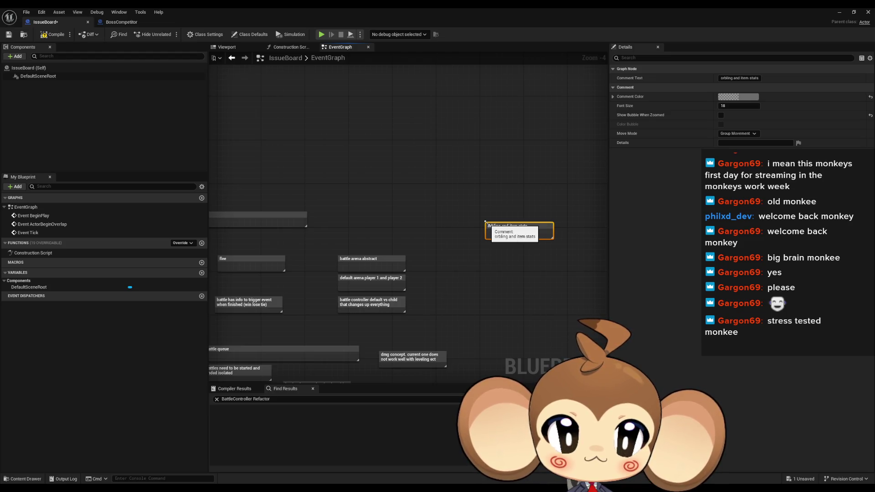
pyautogui.click(508, 245)
pyautogui.moveTo(511, 224); pyautogui.dragTo(484, 233)
pyautogui.click(515, 277)
# Step: Add a second comment note, titled 'dataaysset' with a typo
pyautogui.scroll(2, 514, 278)
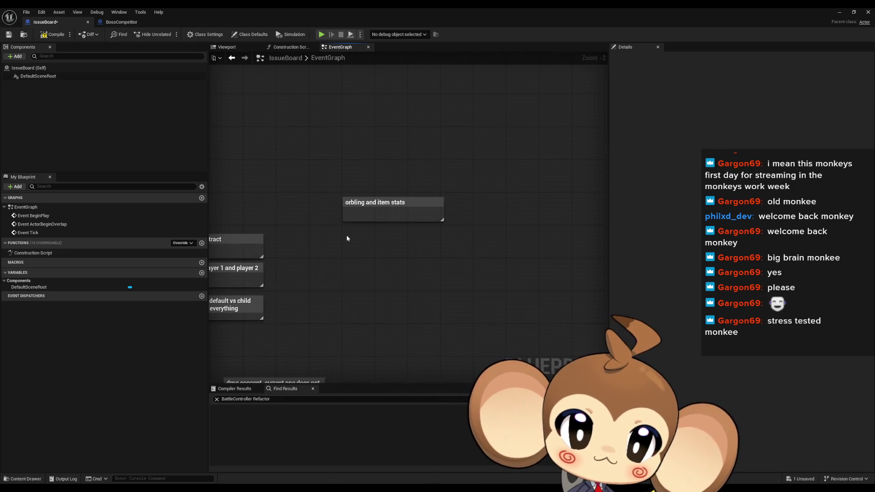
pyautogui.write('cdataays')
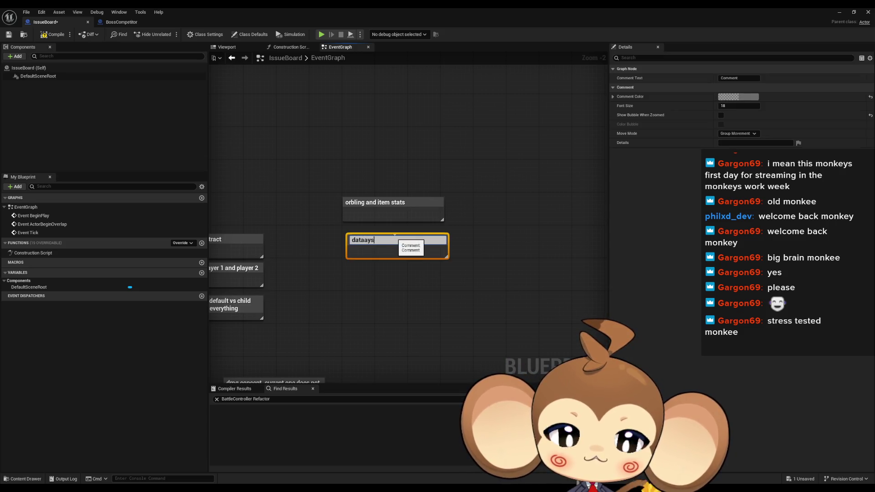
pyautogui.write('set')
pyautogui.press('Return')
pyautogui.scroll(-3, 464, 231)
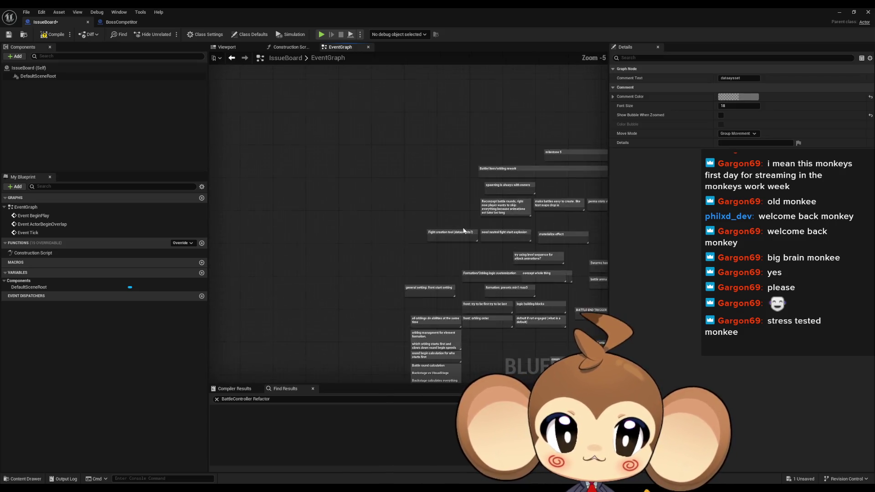
pyautogui.scroll(4, 464, 231)
pyautogui.click(462, 258)
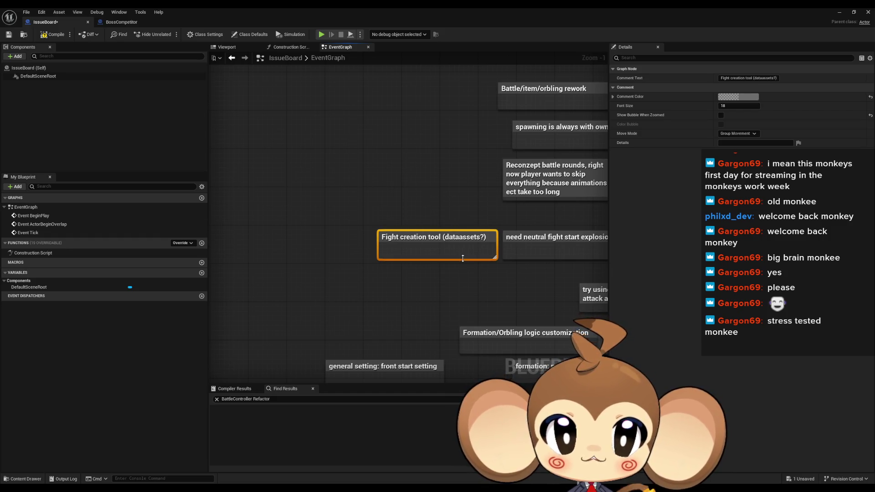
pyautogui.scroll(-4, 422, 236)
pyautogui.scroll(4, 340, 230)
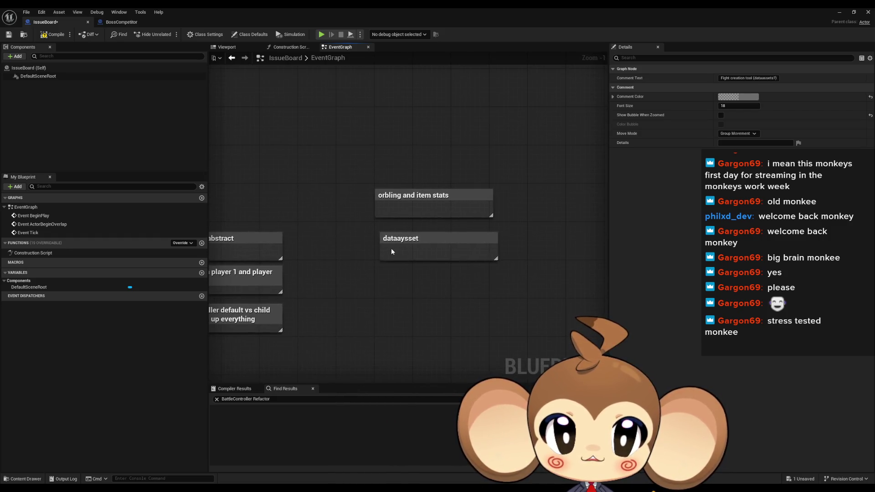
# Step: Correct the misspelled note's title to 'dataasset'
pyautogui.doubleClick(433, 251)
pyautogui.write('dataasset')
pyautogui.press('Return')
pyautogui.click(539, 274)
# Step: Move the 'dataasset' note directly beneath 'orbling and item stats'
pyautogui.moveTo(538, 275); pyautogui.dragTo(443, 272)
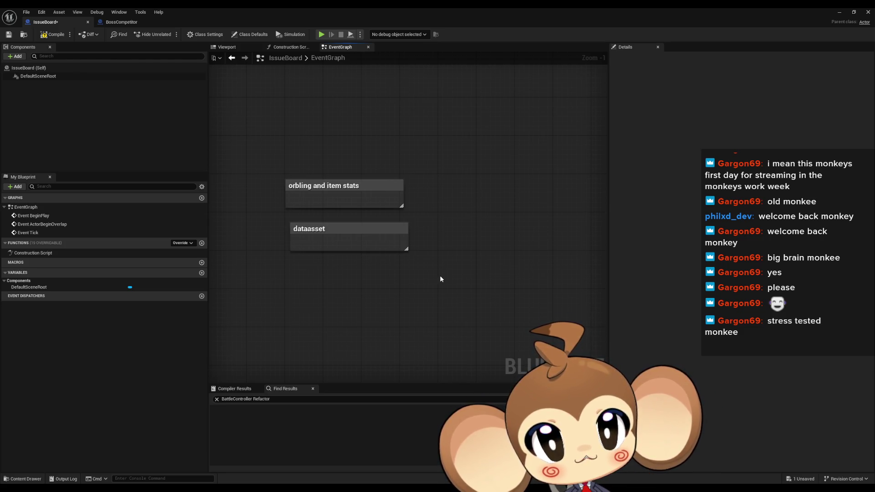
pyautogui.click(352, 233)
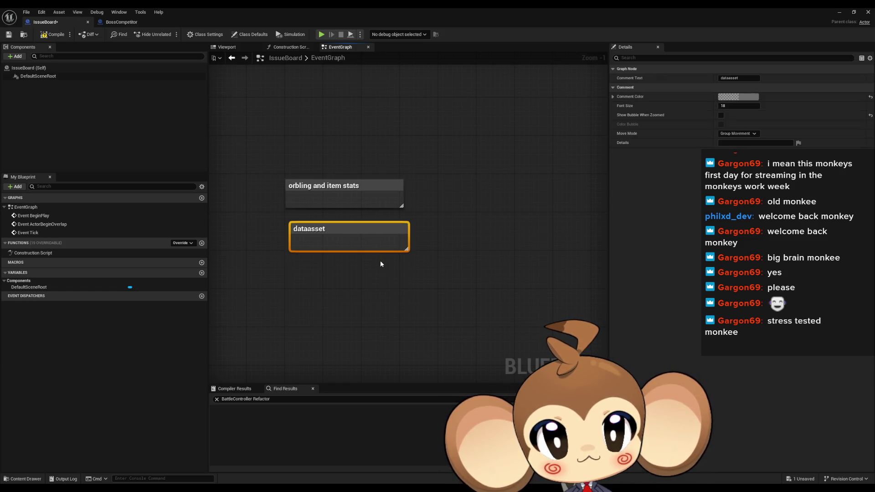
pyautogui.moveTo(334, 227); pyautogui.dragTo(329, 218)
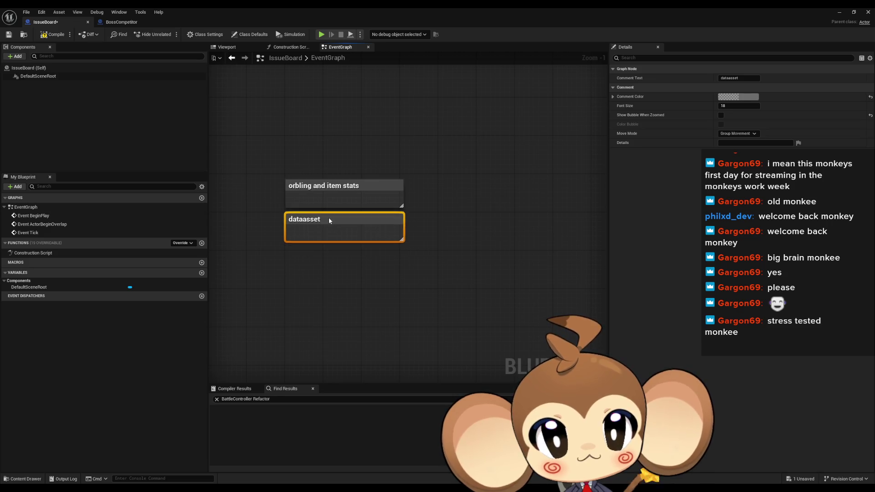
pyautogui.click(345, 265)
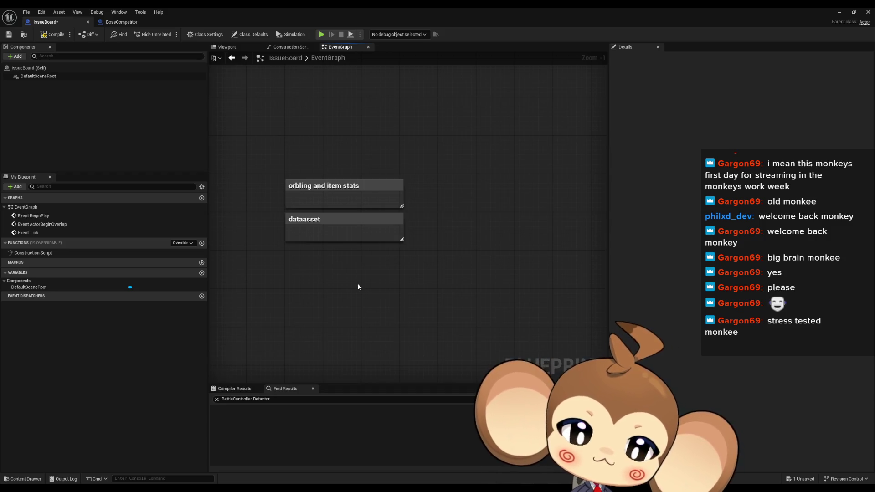
pyautogui.scroll(-4, 358, 286)
pyautogui.scroll(6, 344, 222)
pyautogui.moveTo(250, 231)
pyautogui.mouseDown()
pyautogui.moveTo(322, 194)
pyautogui.moveTo(321, 183)
pyautogui.mouseUp()
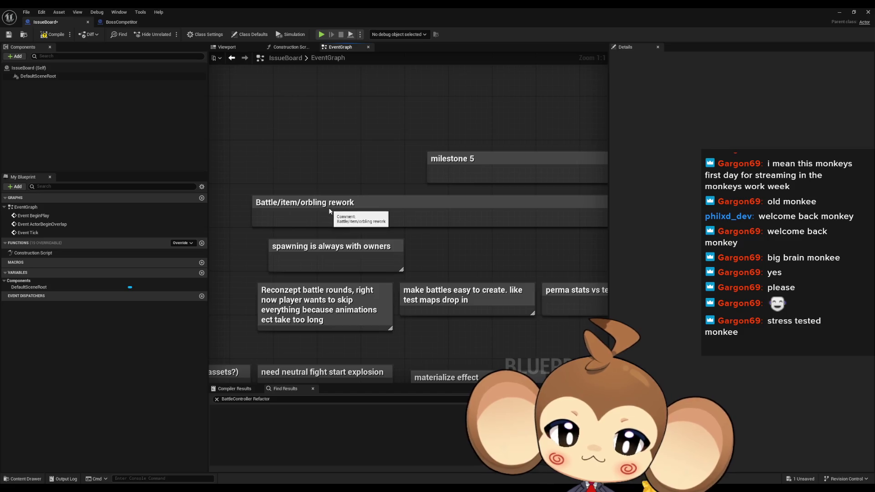
pyautogui.scroll(-6, 318, 202)
pyautogui.scroll(4, 305, 191)
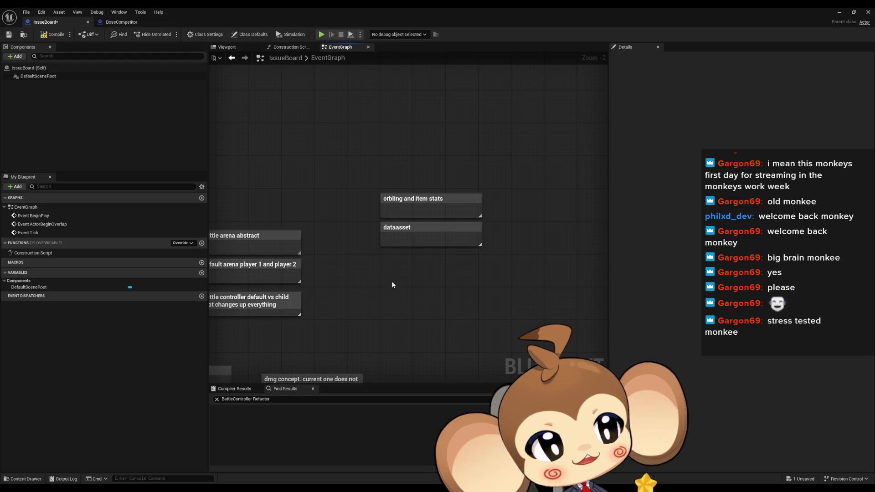
pyautogui.scroll(-4, 426, 297)
pyautogui.moveTo(433, 319)
pyautogui.mouseDown()
pyautogui.moveTo(593, 244)
pyautogui.moveTo(535, 274)
pyautogui.moveTo(543, 262)
pyautogui.mouseUp()
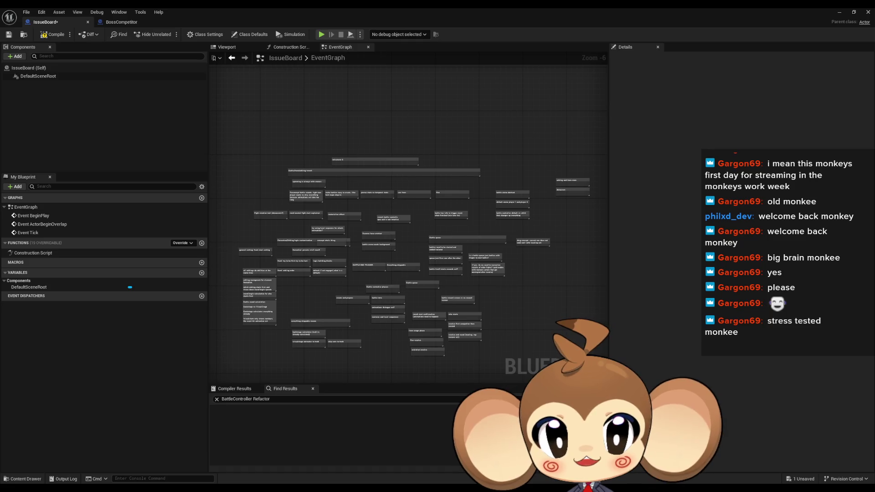
pyautogui.moveTo(237, 115); pyautogui.dragTo(593, 365)
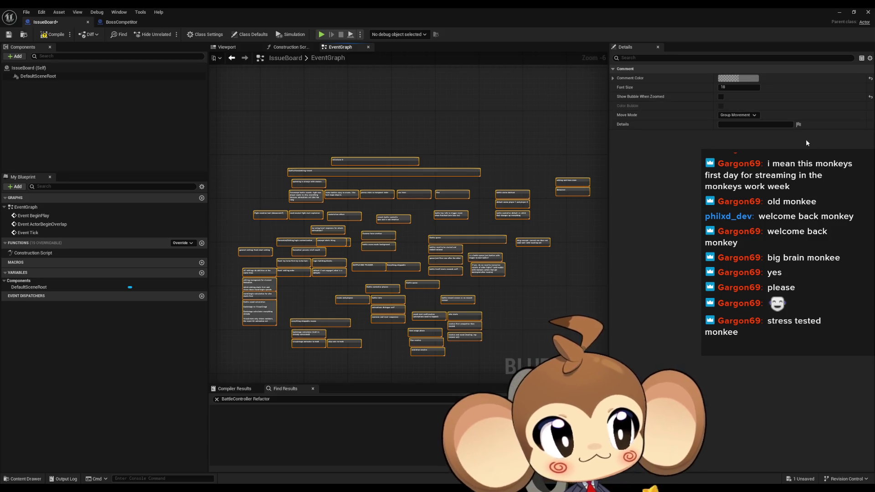
pyautogui.click(422, 123)
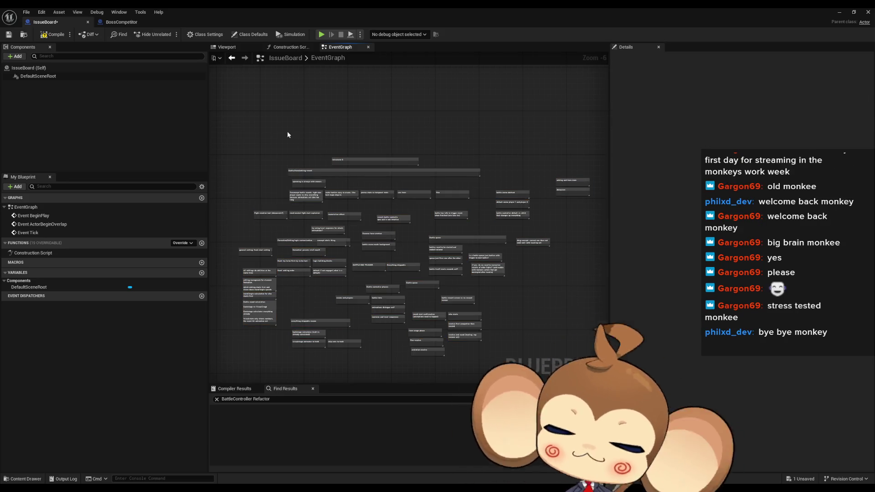